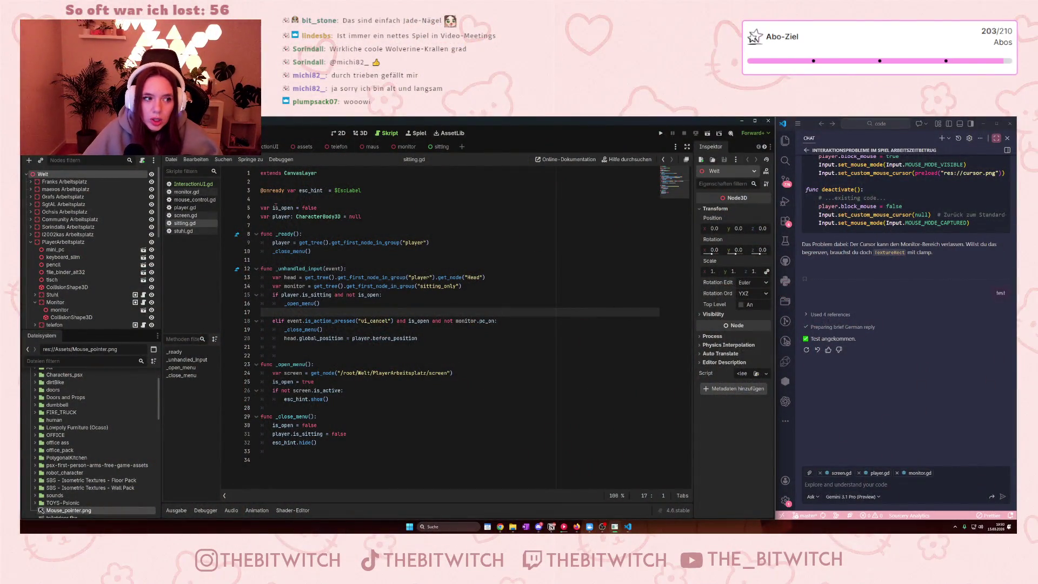
- Narrow the Scene dock and bring up the Notion board scrolled to Neue Datenbank
left_click_drag(161, 330, 135, 329)
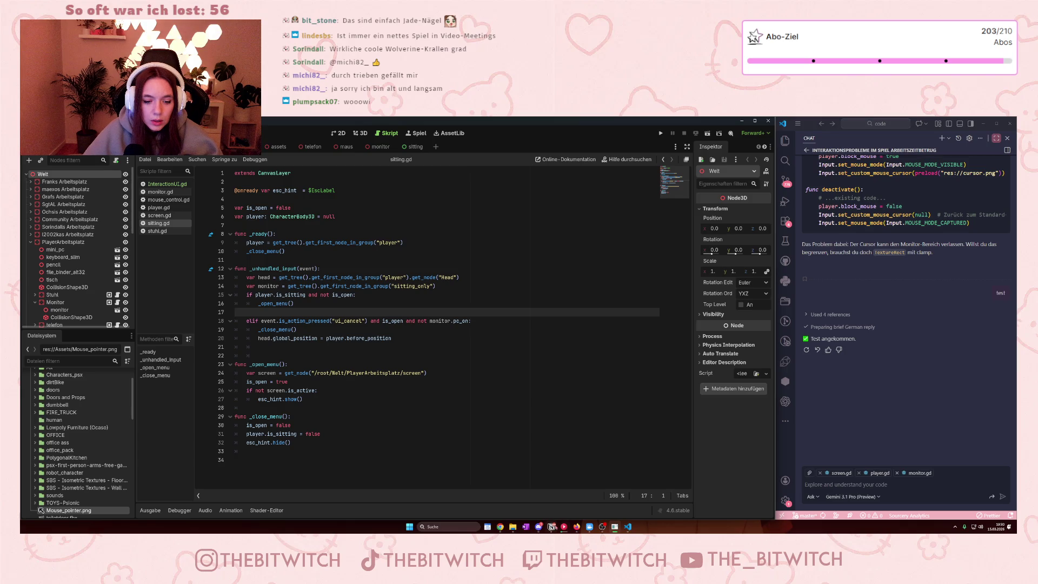
left_click(553, 526)
scroll(649, 360, "down", 10)
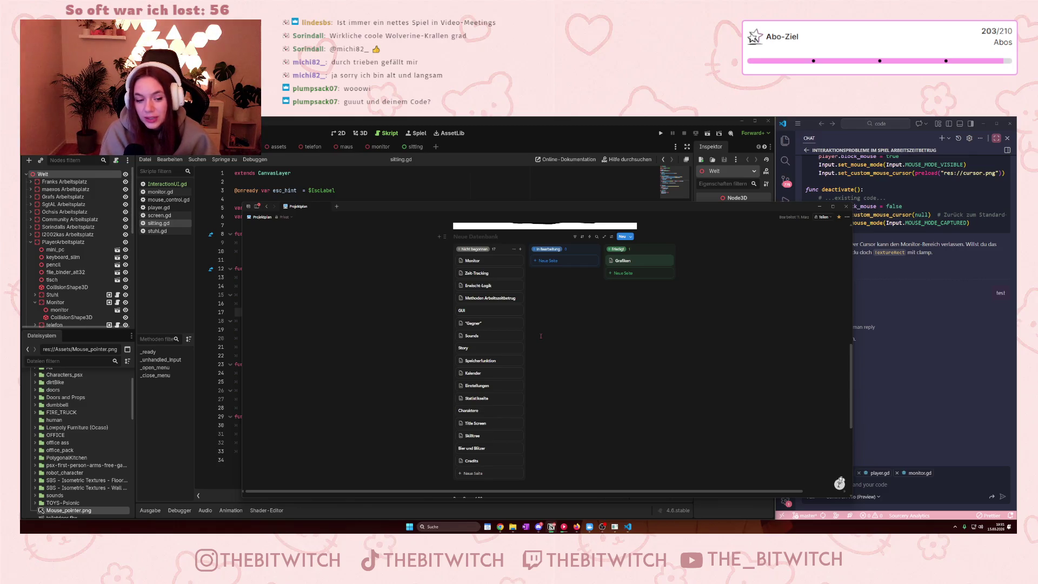
- Add '2D Asset selbst machen' as the first line of the Kalender page, then minimize Notion
left_click(500, 373)
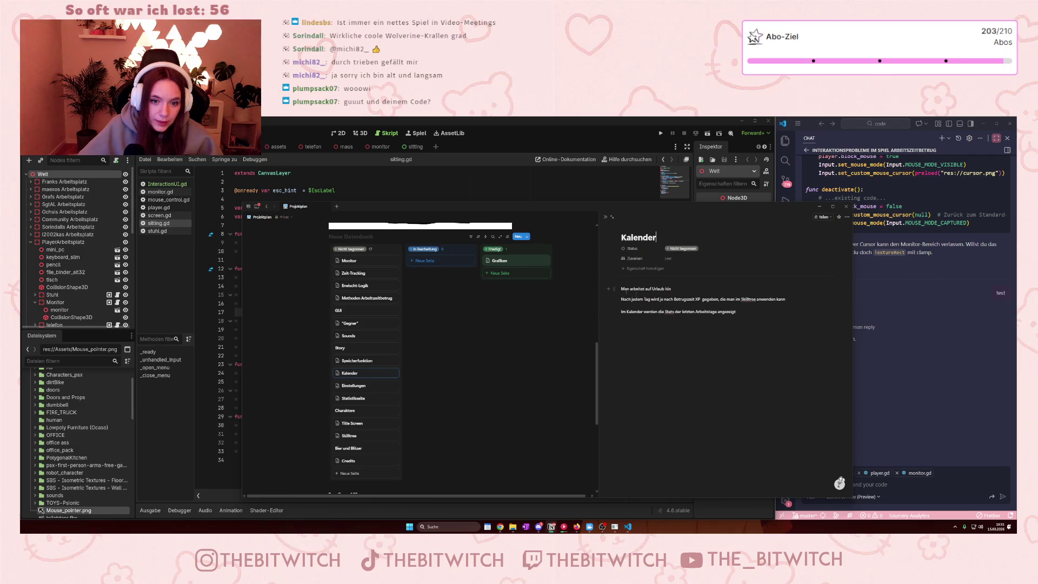
key("Return")
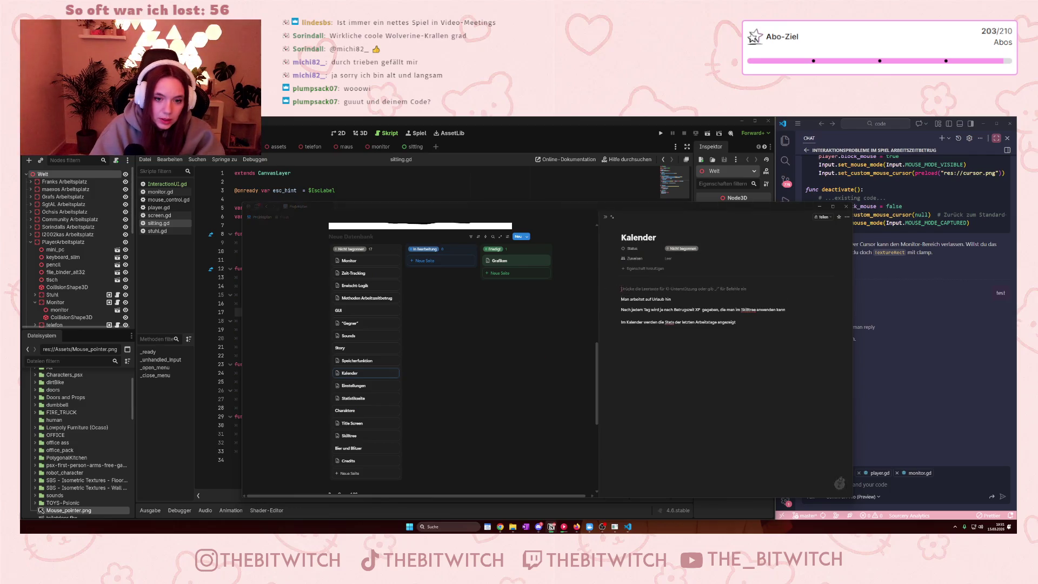
type("J")
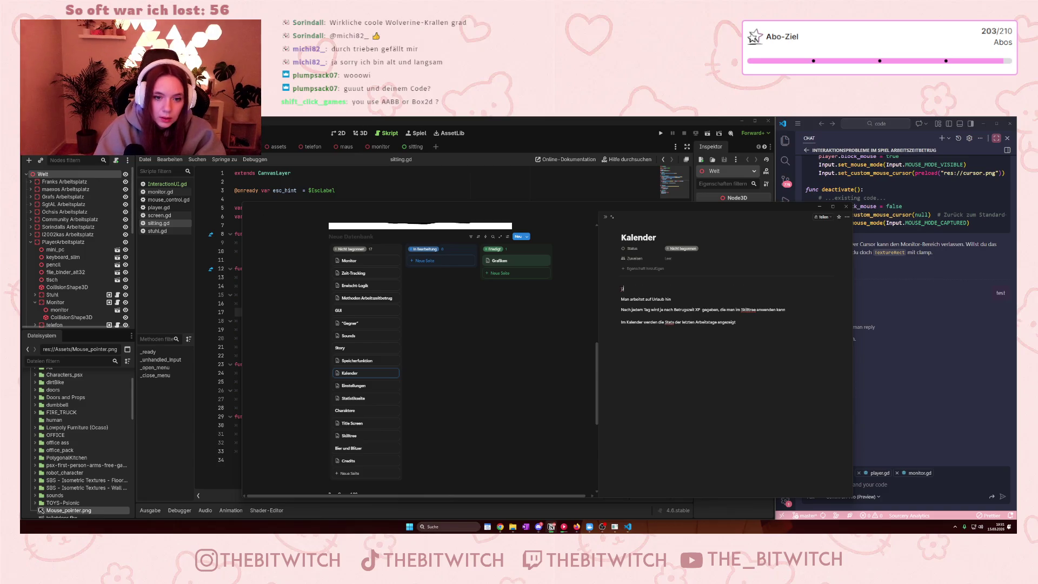
type("D Asset selbst")
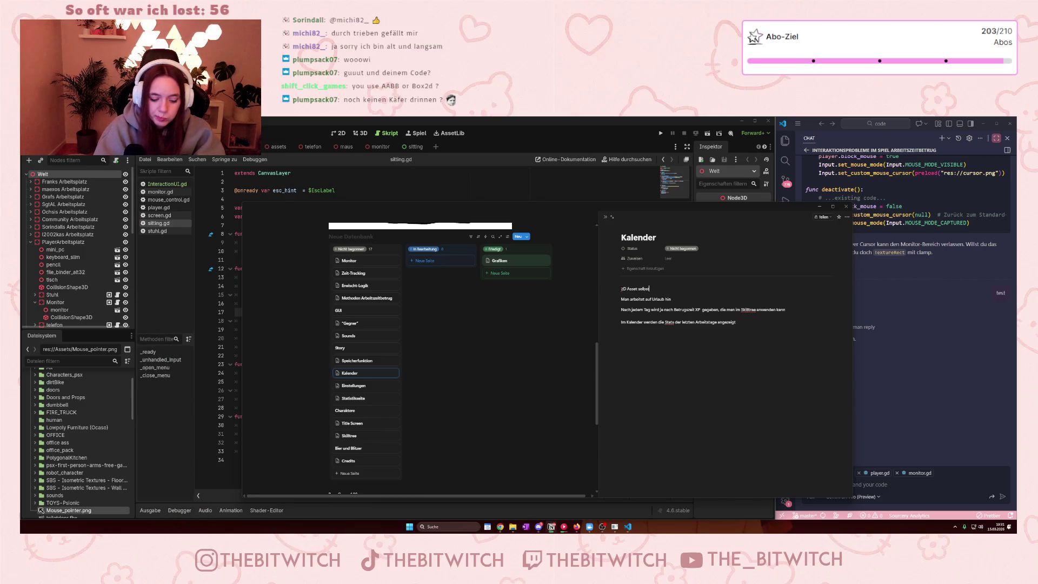
type(" machen")
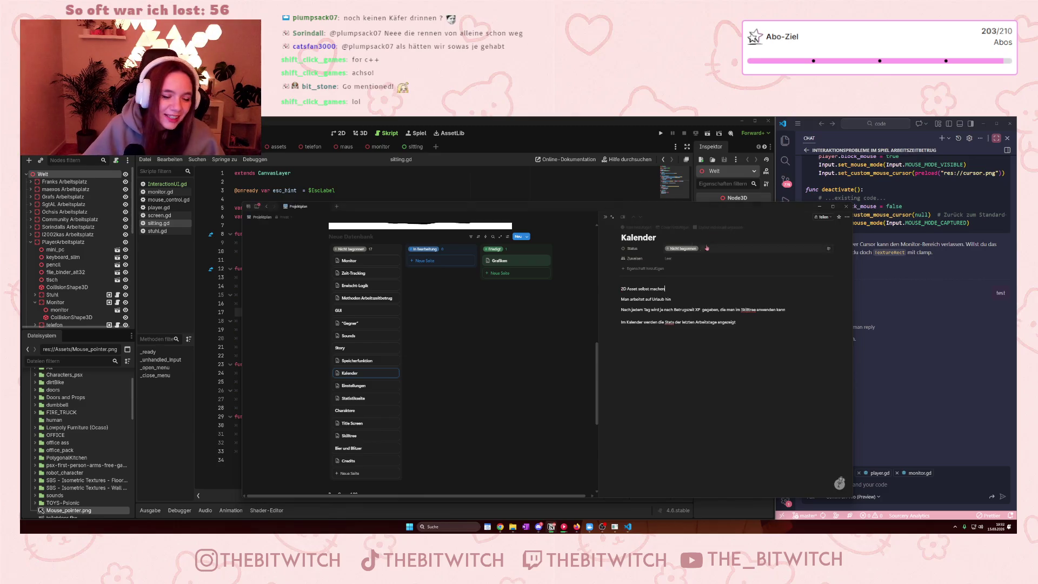
left_click(820, 206)
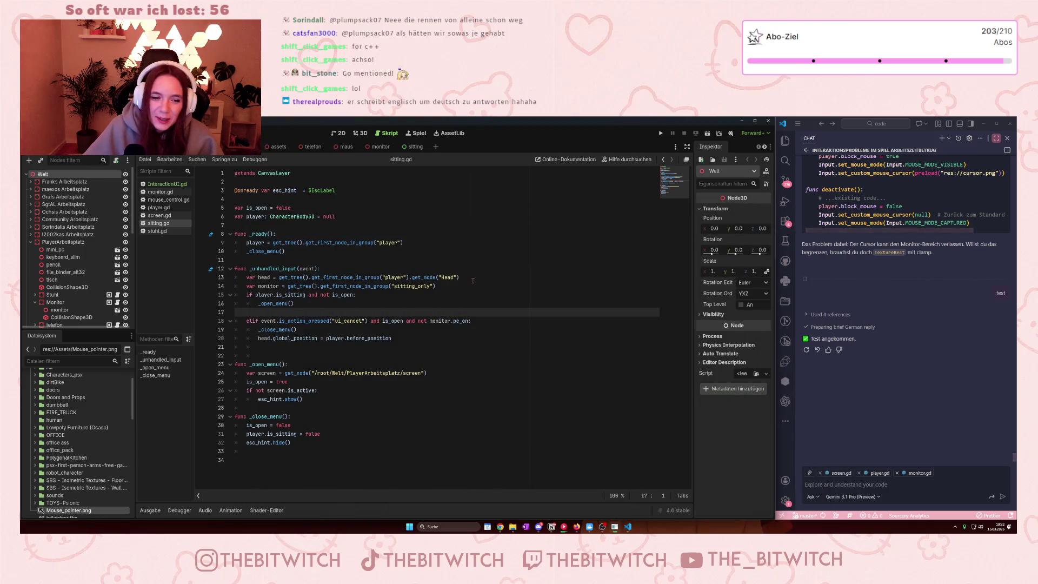
left_click(374, 338)
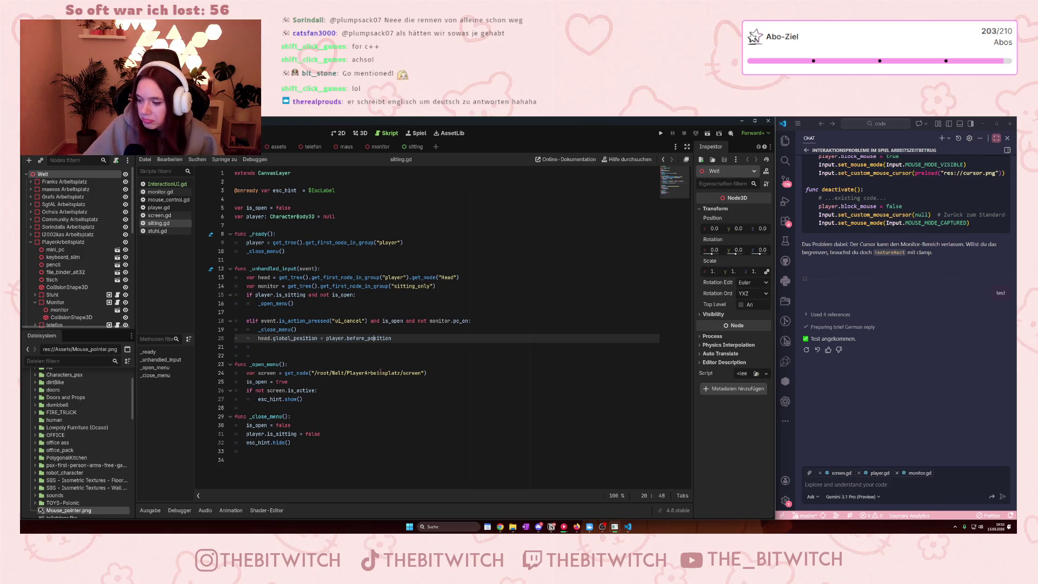
left_click(316, 401)
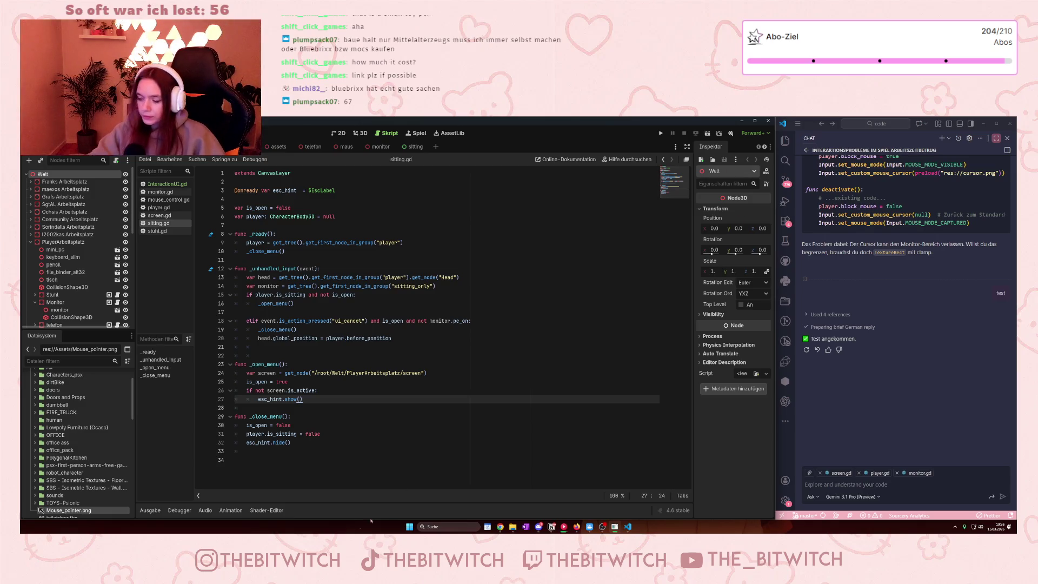
- Search the web for 'brickkk' in a fresh Firefox tab
left_click(576, 527)
key("ctrl+t")
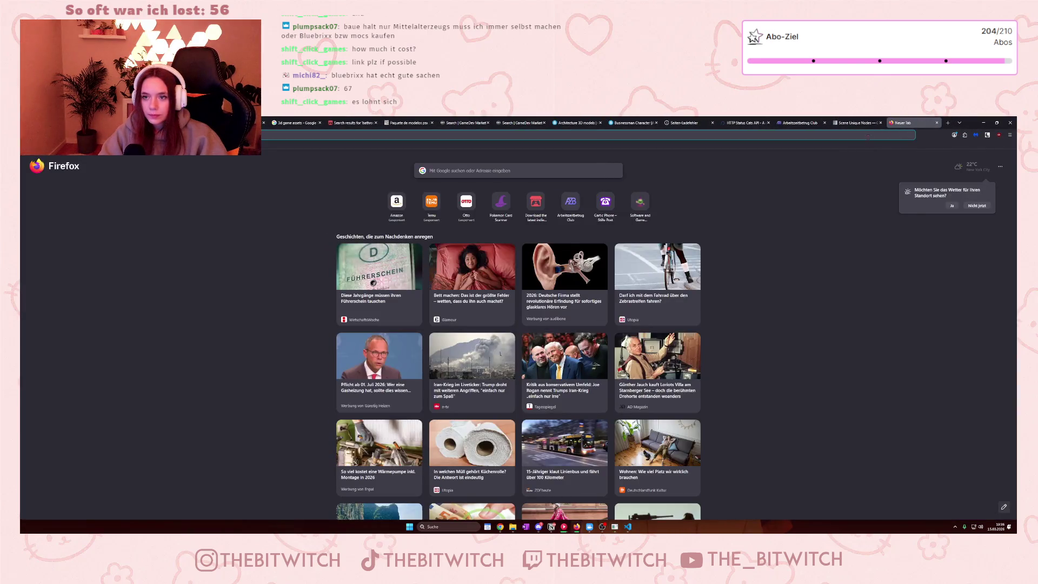
left_click(868, 136)
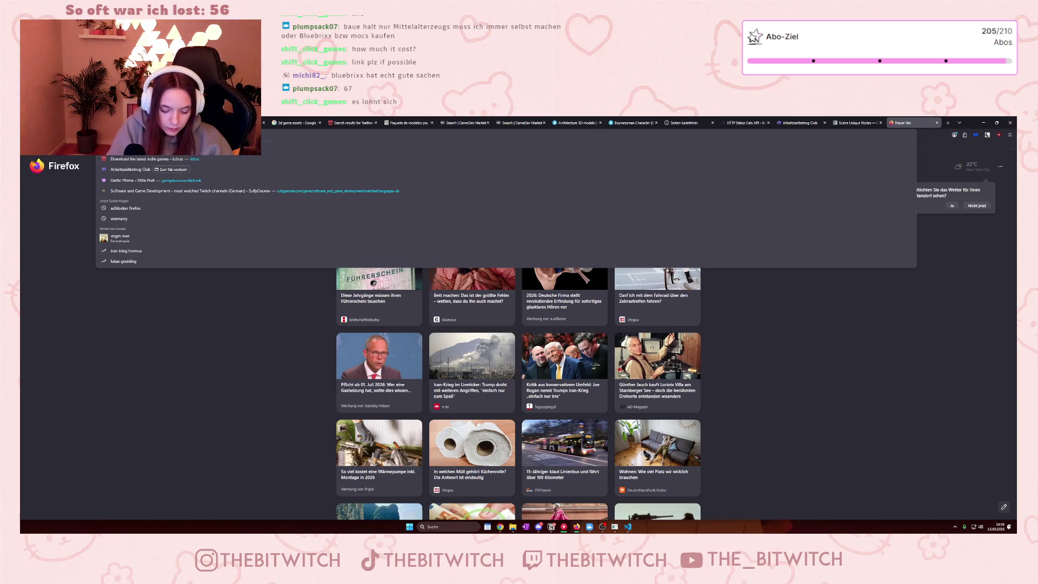
type("brickkk")
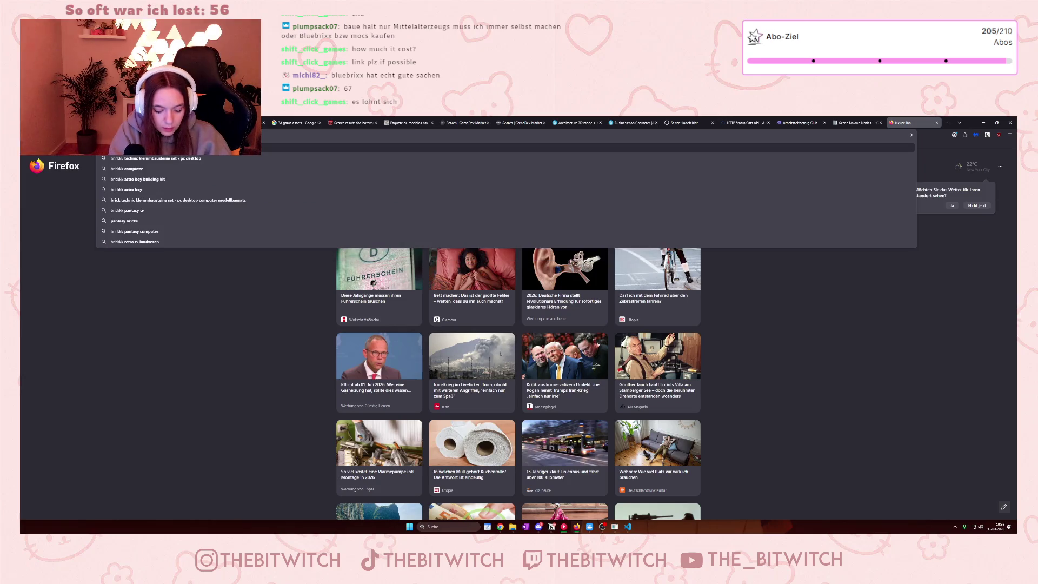
key("Return")
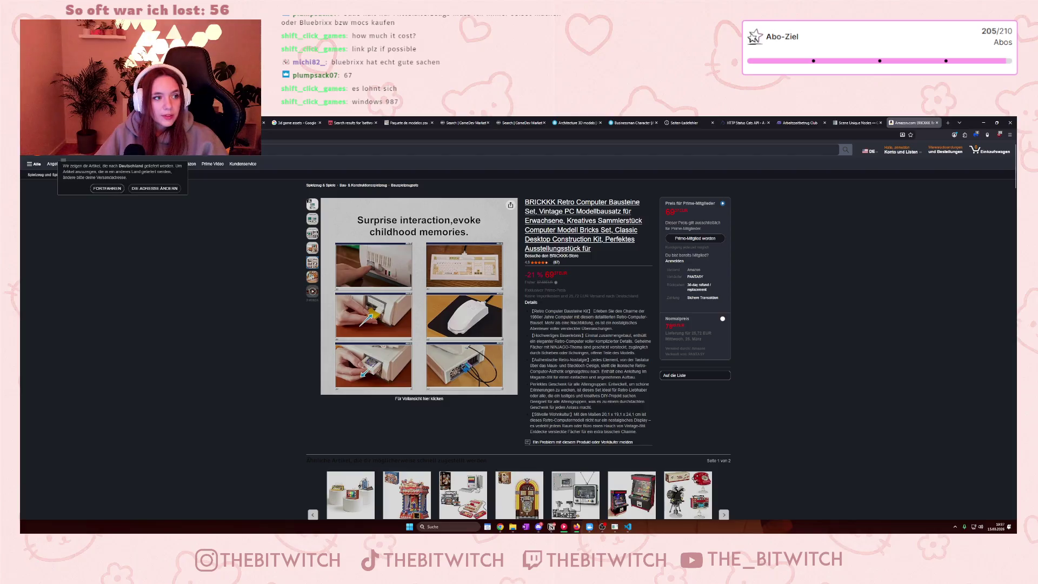
- Dismiss the suggestions and browse down through the brickkk product page
key("ctrl+l")
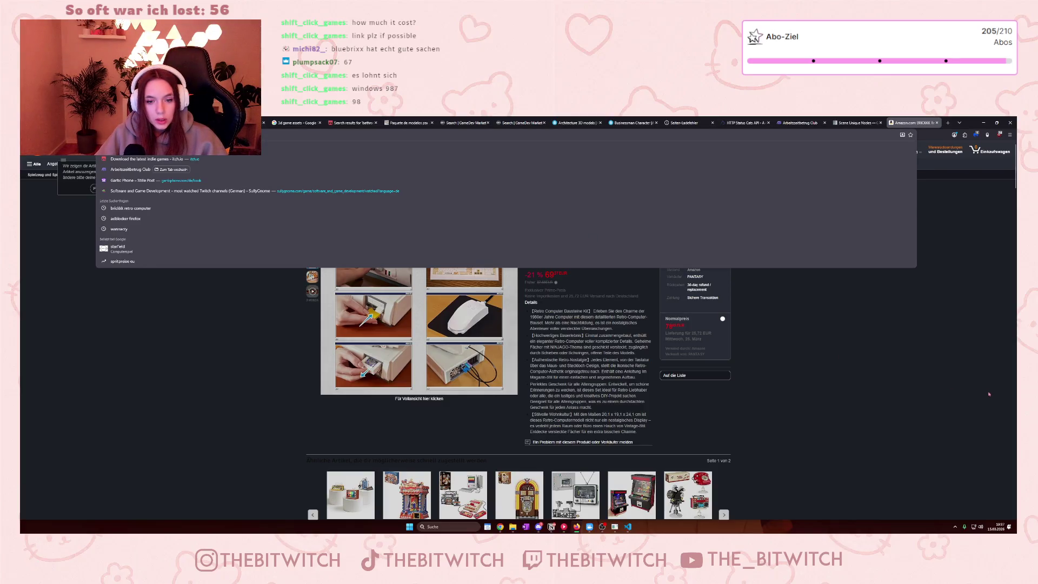
left_click(989, 394)
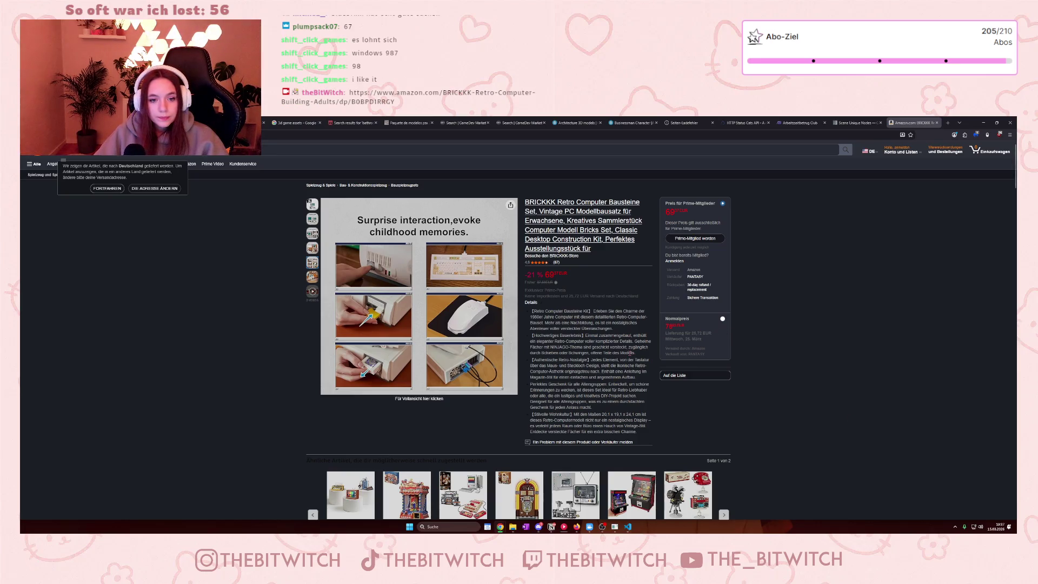
scroll(597, 336, "down", 2)
scroll(826, 254, "up", 2)
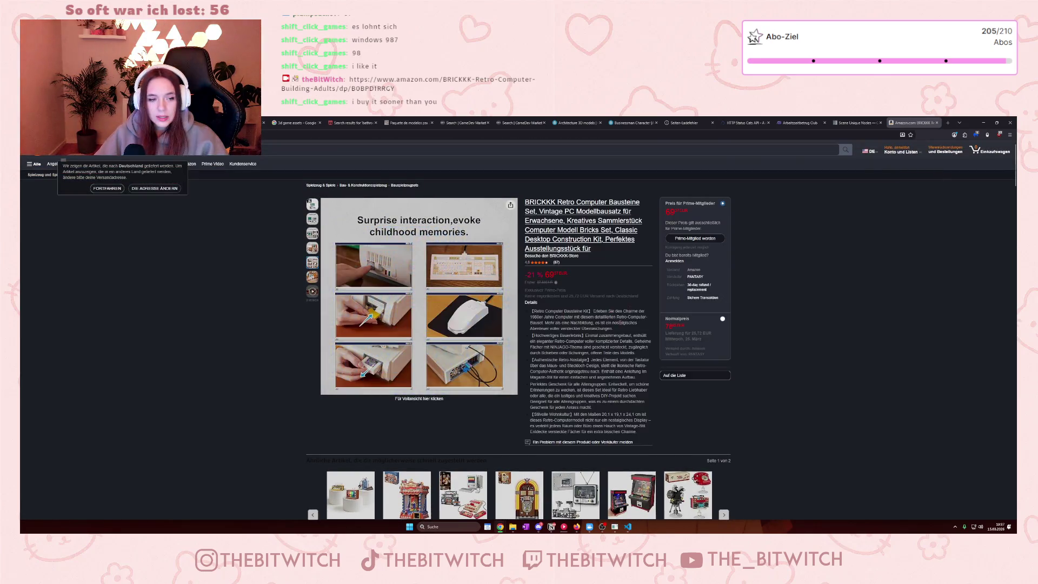
scroll(623, 325, "down", 5)
scroll(623, 325, "down", 4)
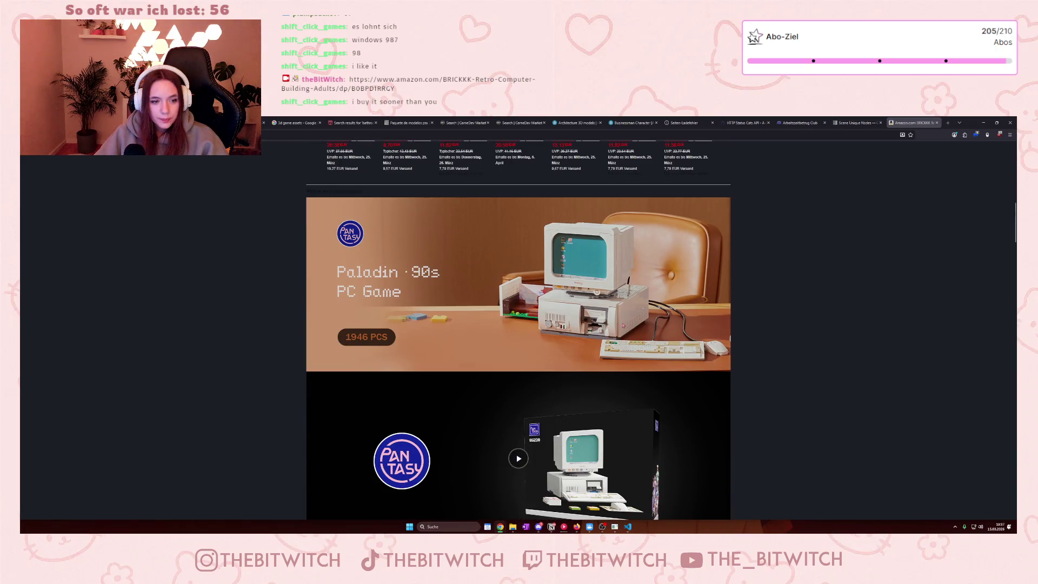
scroll(624, 325, "down", 1)
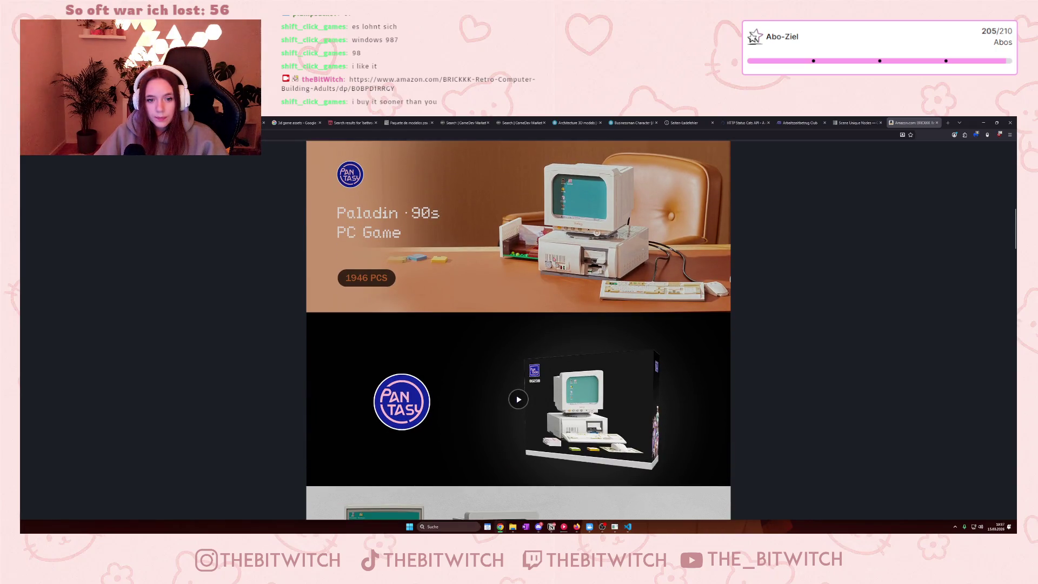
scroll(573, 293, "down", 1)
scroll(586, 308, "down", 5)
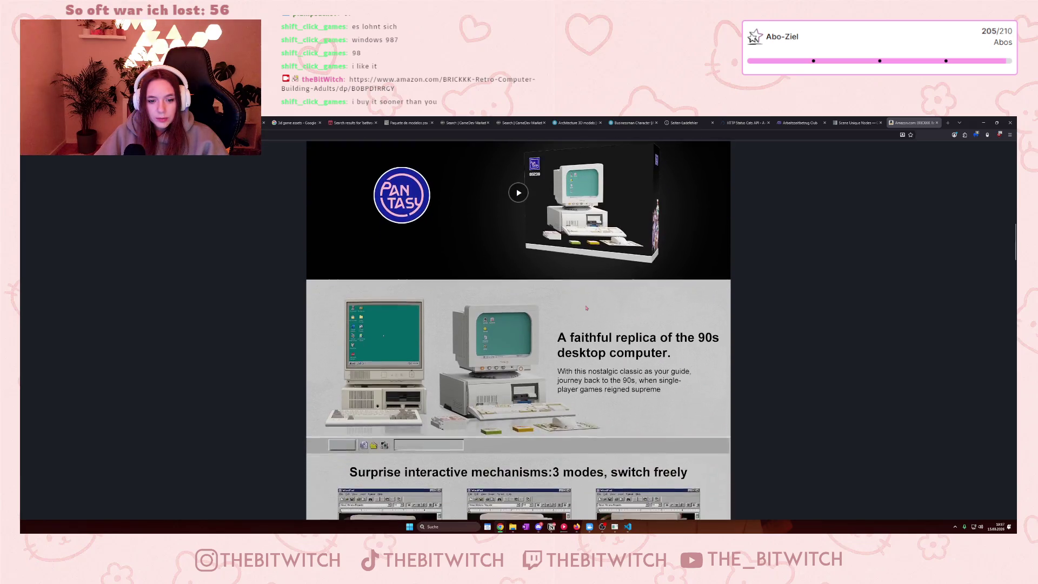
scroll(589, 312, "down", 5)
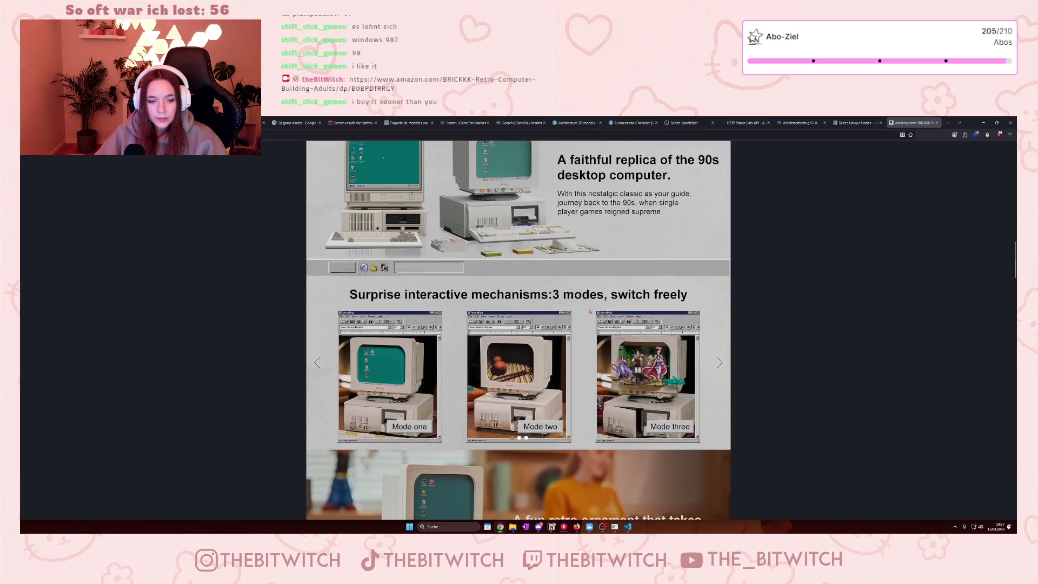
scroll(598, 320, "down", 5)
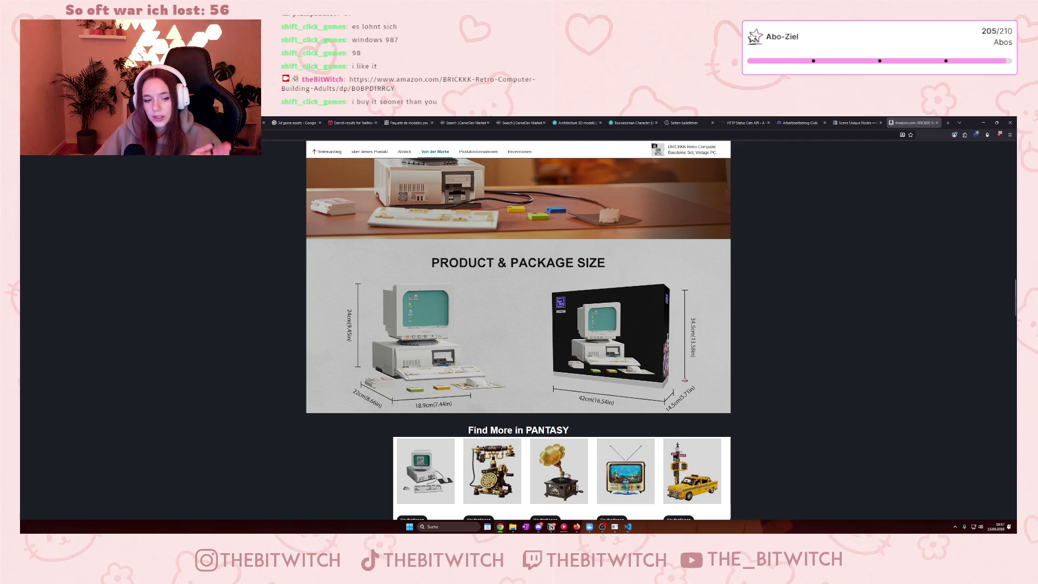
scroll(684, 380, "down", 3)
scroll(811, 433, "down", 3)
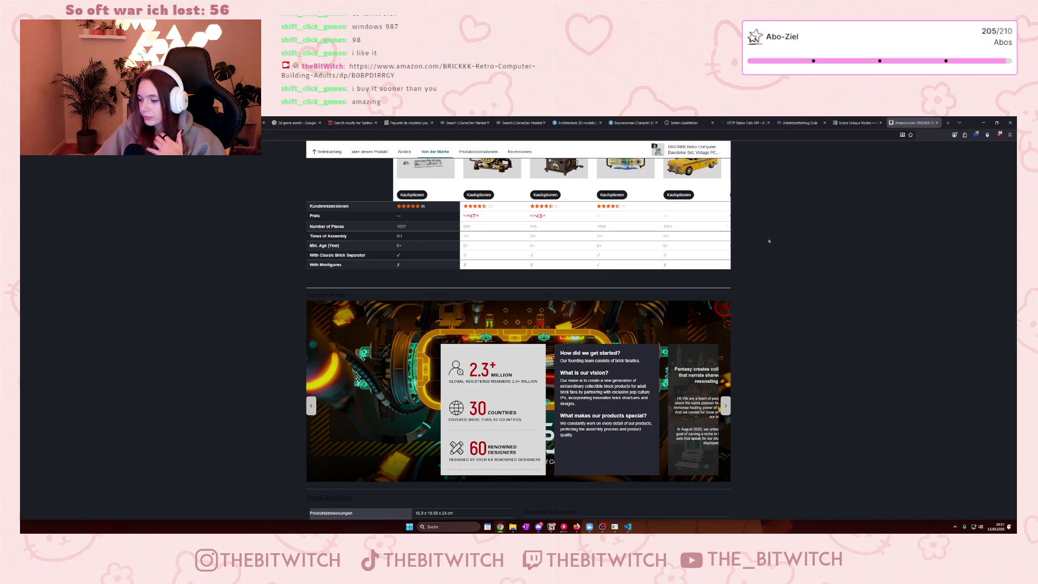
- Open a new tab and minimize Firefox to return to Godot
left_click(948, 123)
left_click(865, 123)
left_click(883, 122)
left_click(984, 123)
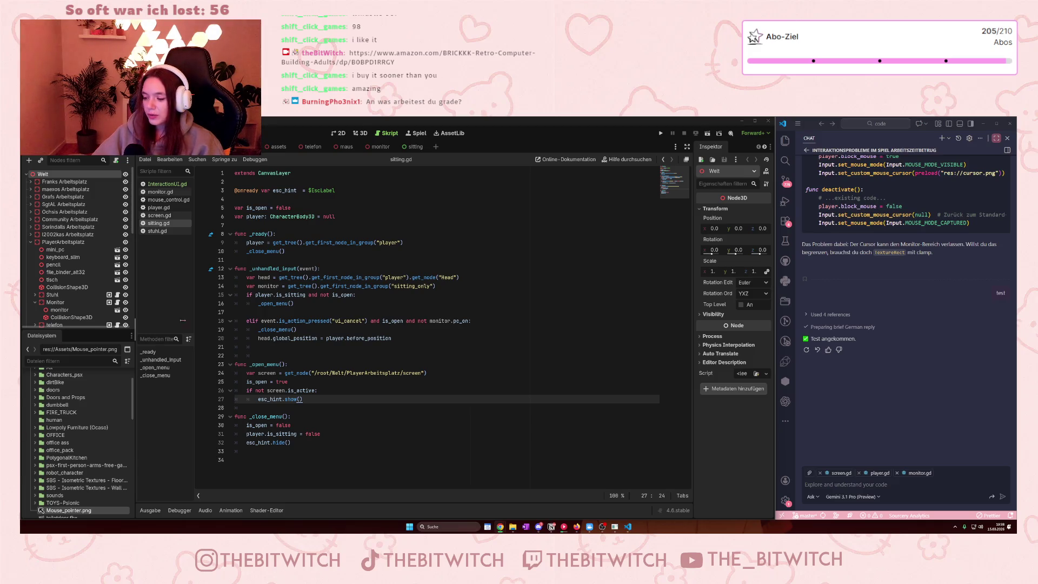
- Run the office game from the sitting.gd script to test it
left_click(297, 329)
left_click(660, 133)
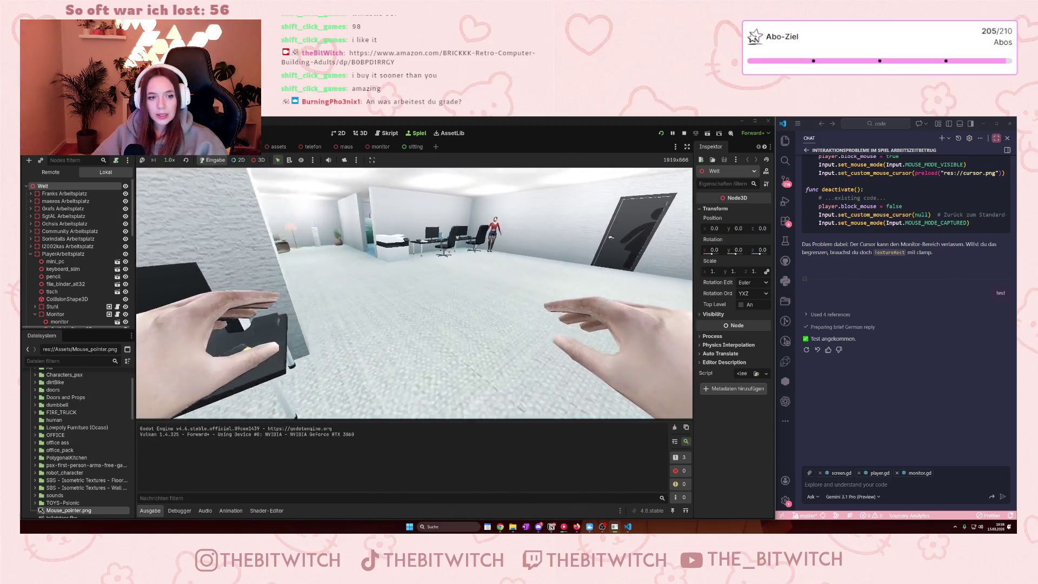
- Walk to a desk, sit down, switch on its monitor, then stand up again
key("w")
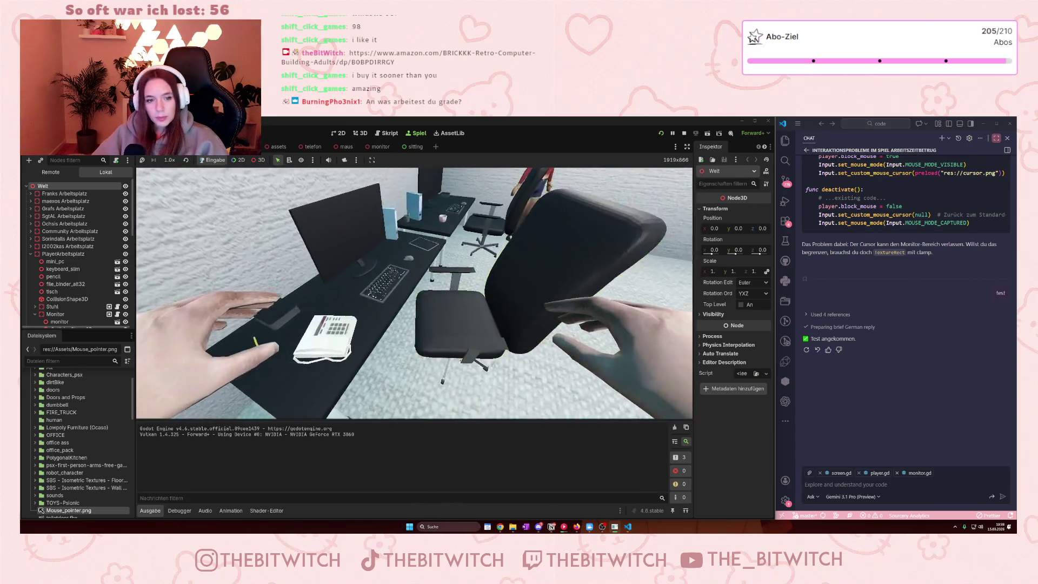
key("e")
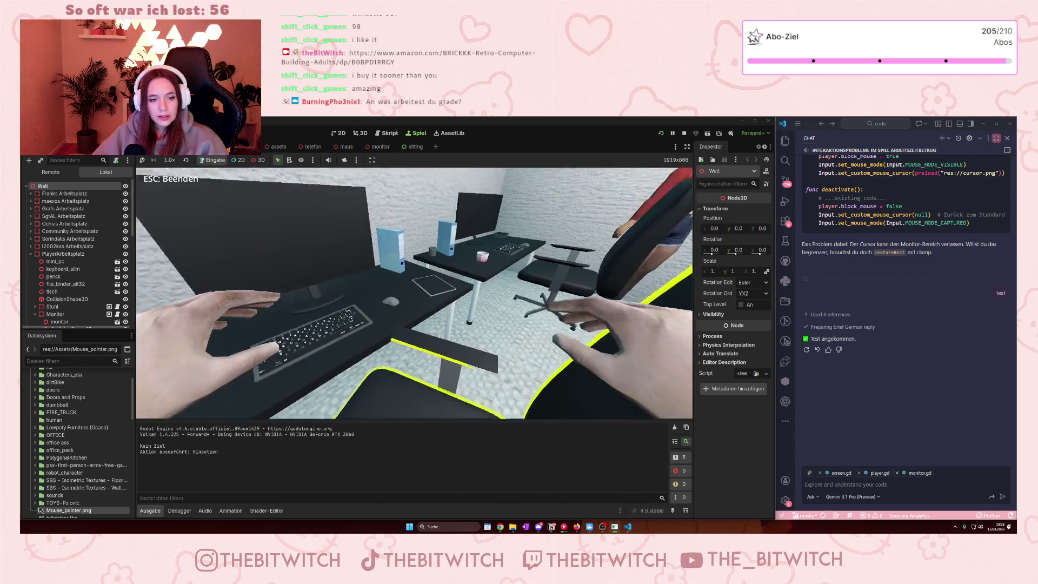
key("e")
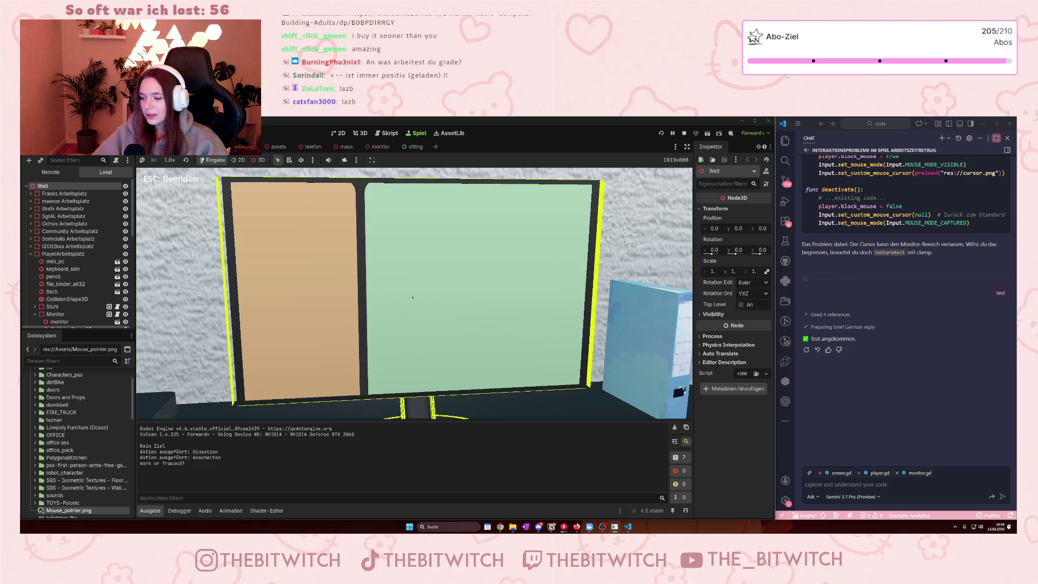
key("Escape")
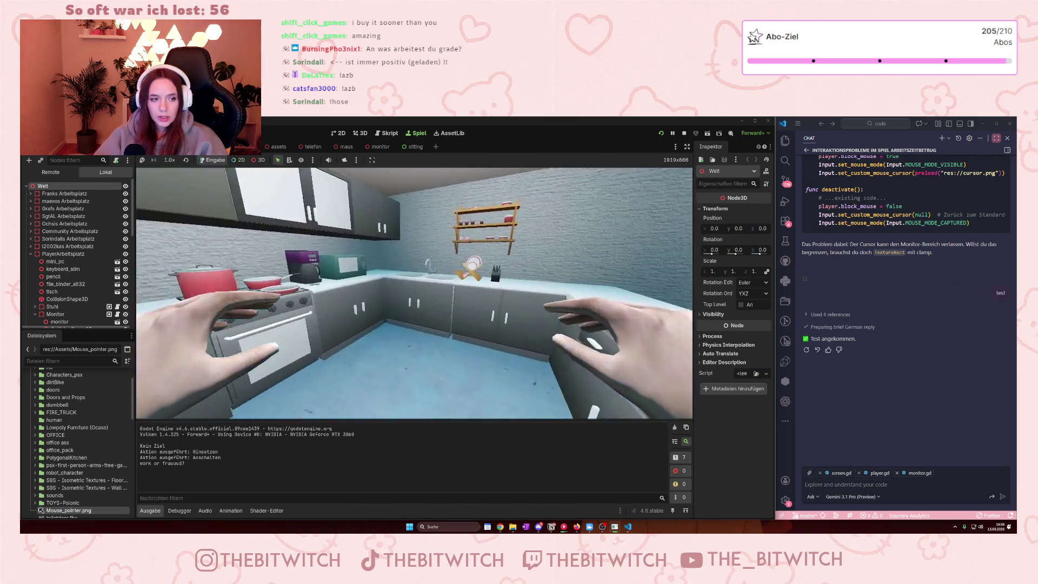
- Walk through the hallway and office rooms, then stop the game
key("w")
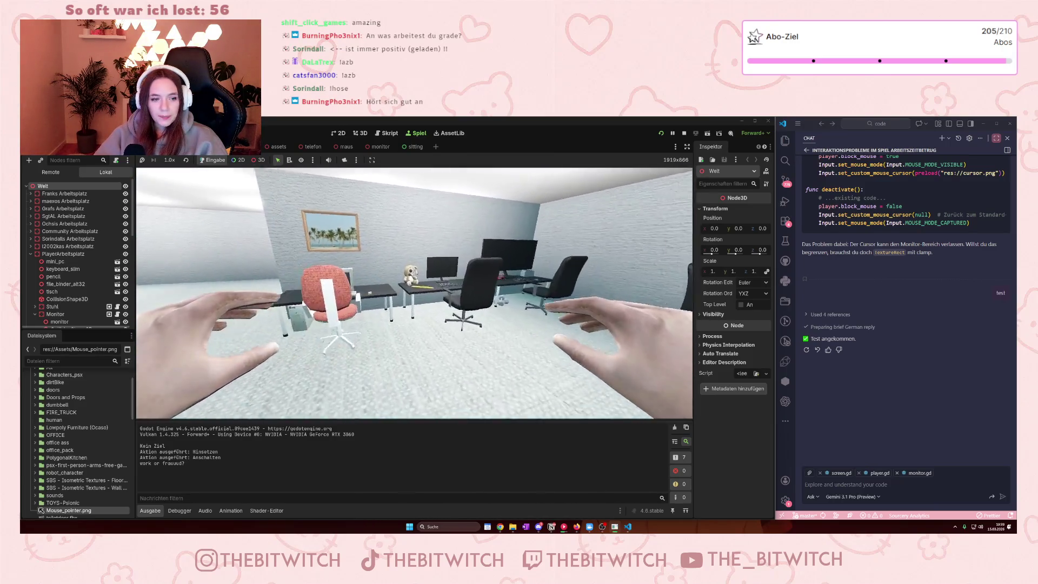
key("w")
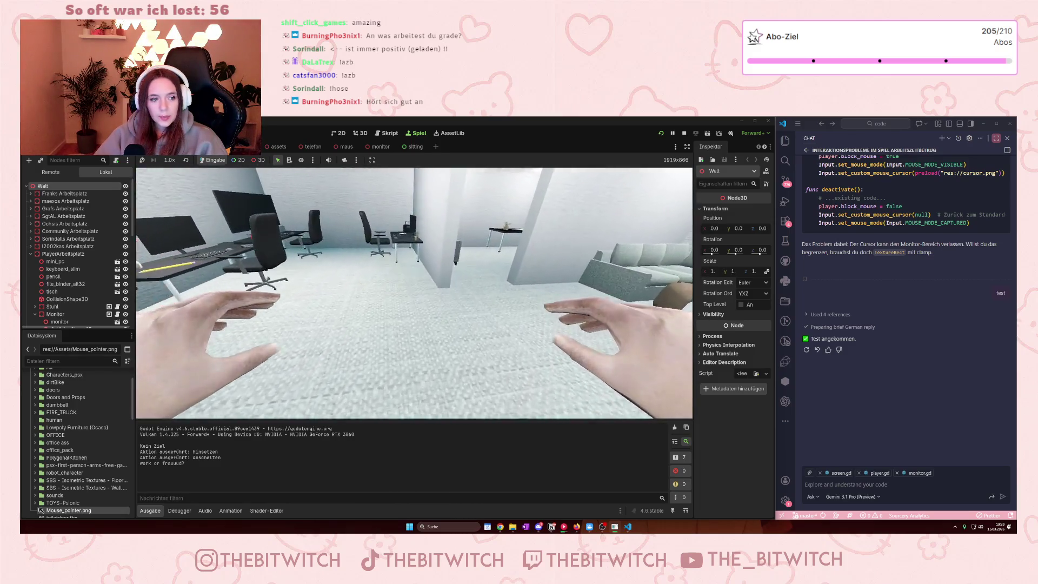
key("w")
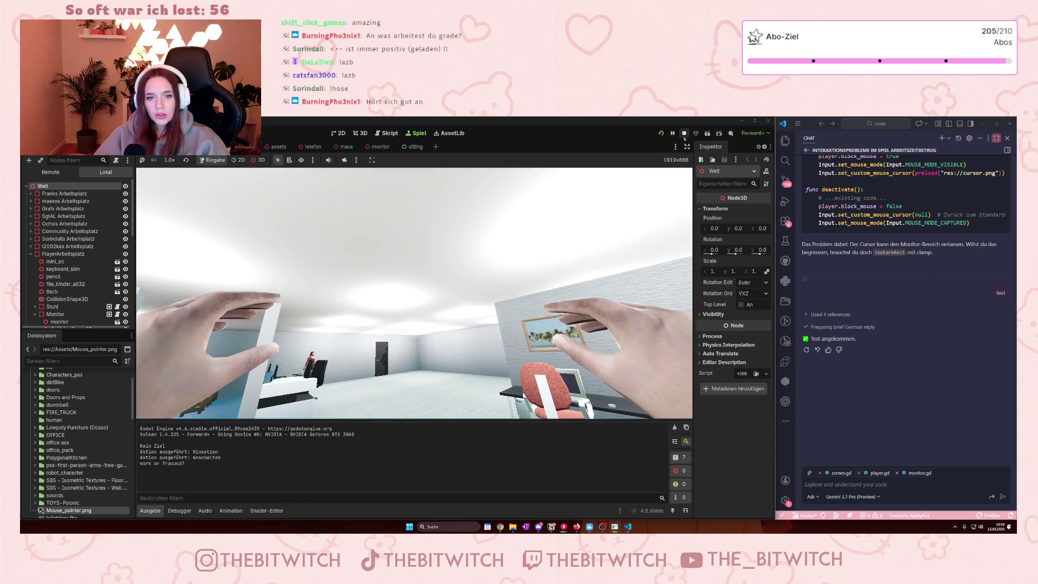
left_click(684, 134)
- Bring the Notion project plan back up and close the Kalender preview
left_click(552, 527)
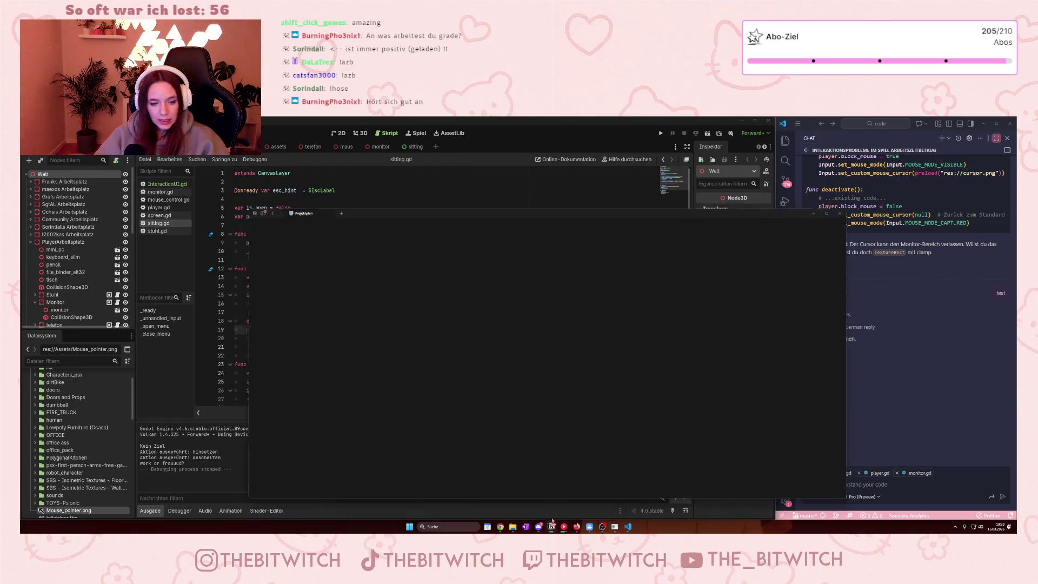
left_click(555, 338)
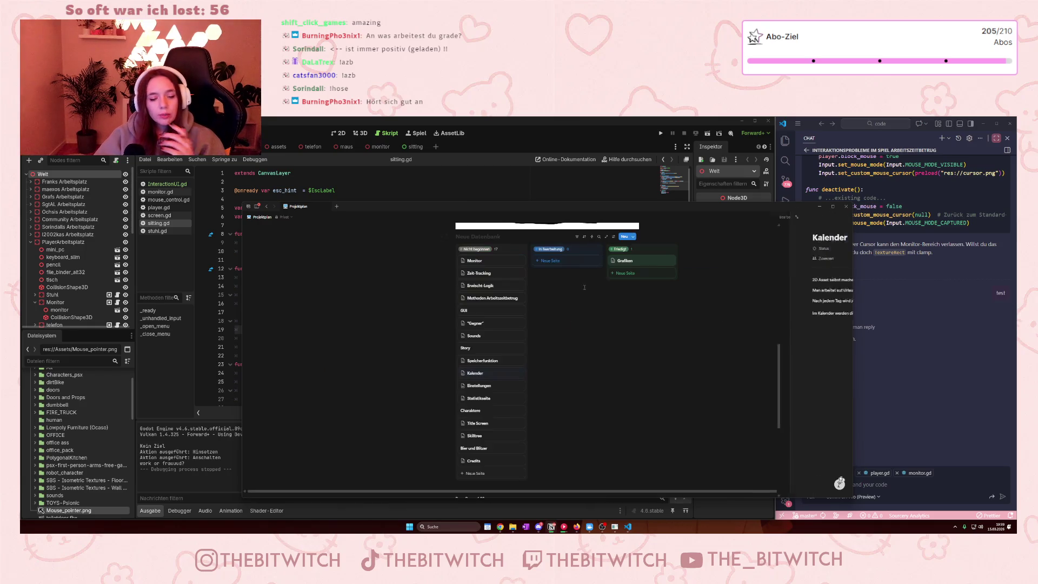
scroll(517, 372, "down", 1)
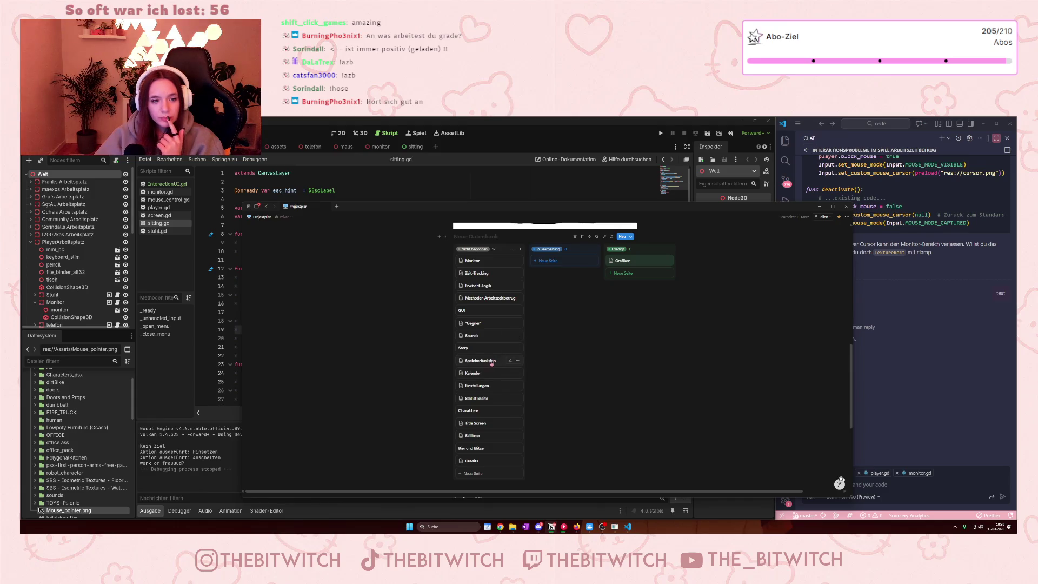
- Write 'tagebuch einträge' from a viewer into the Story card's body and close it
left_click(482, 348)
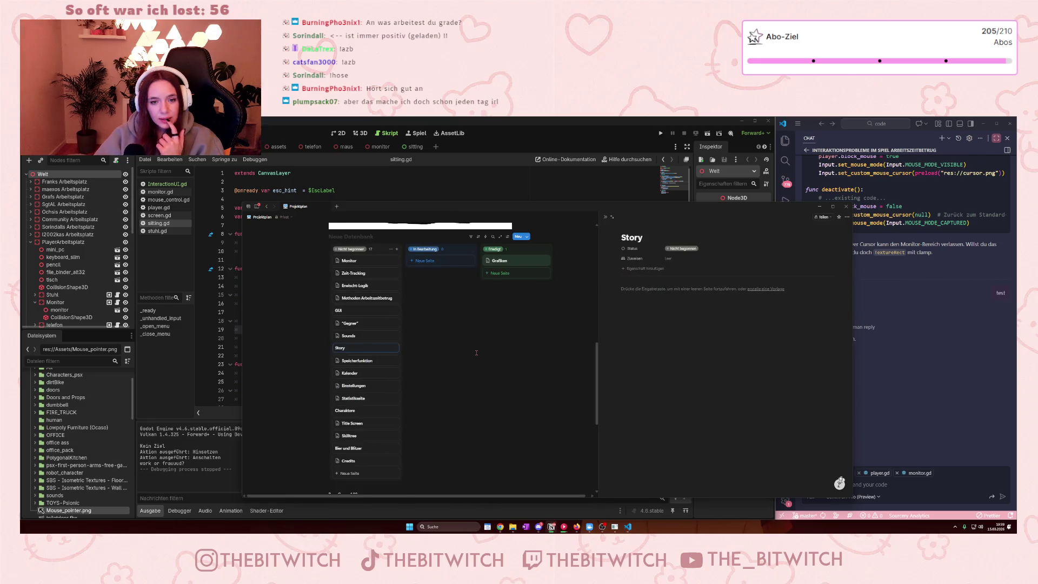
key("Return")
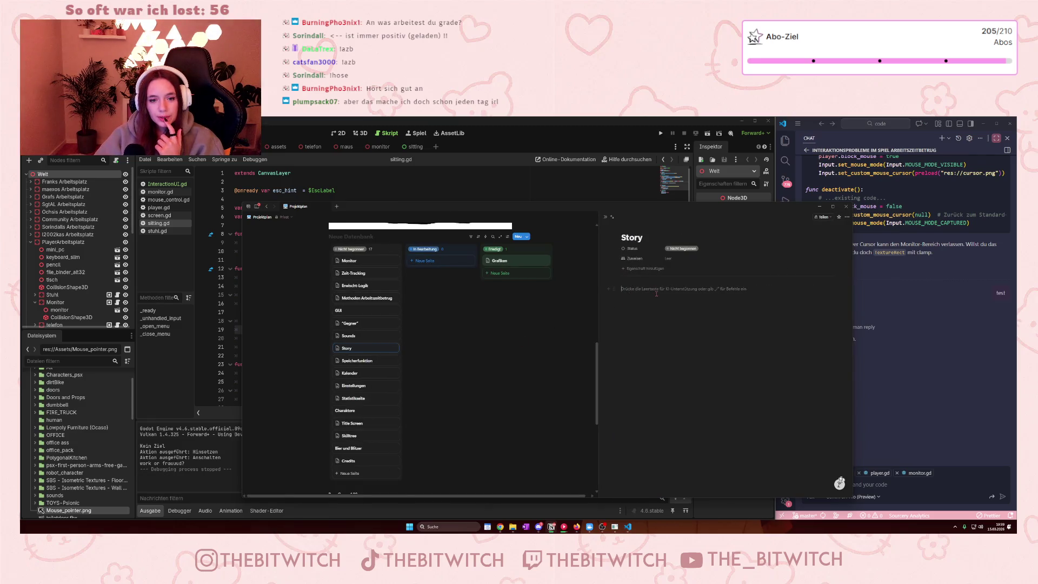
type("tagebuch")
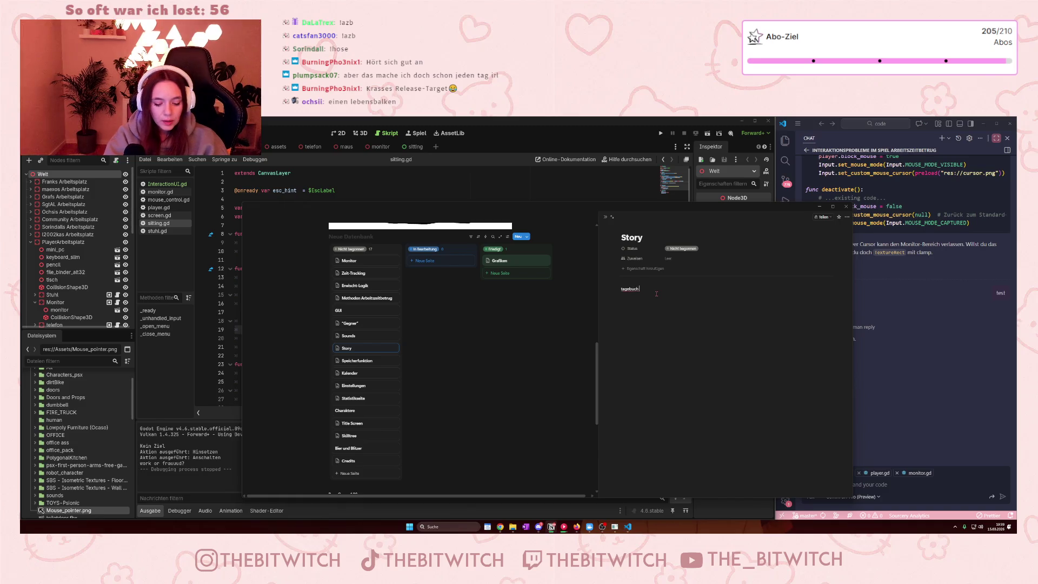
type(" einträge vo")
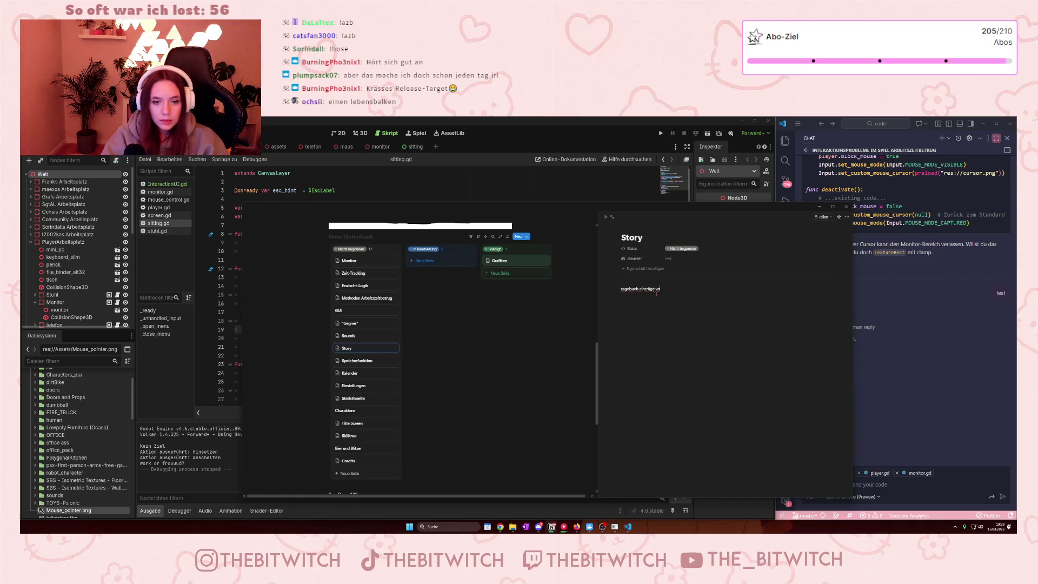
type("n ochsi")
key("Return")
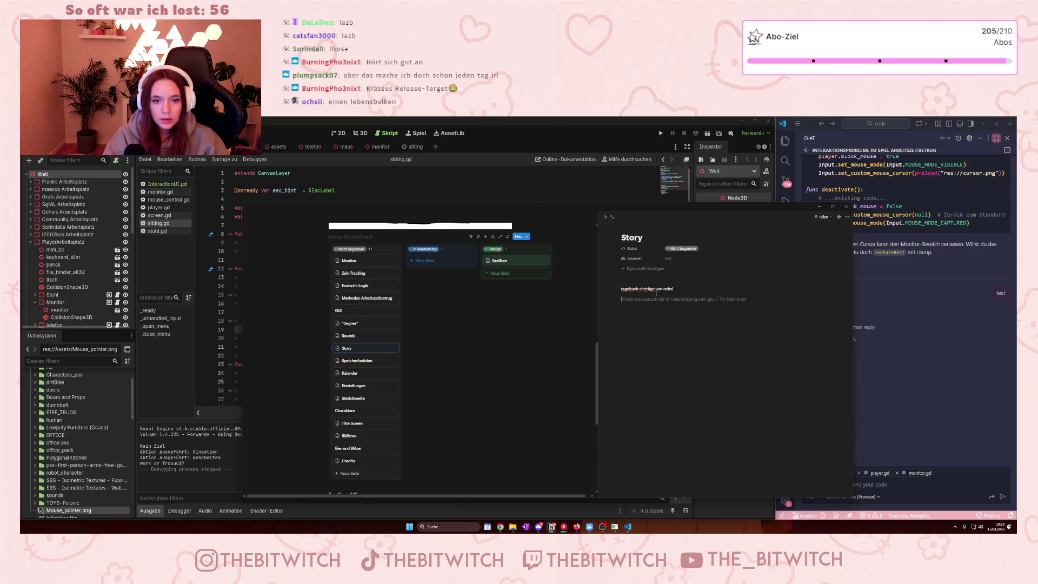
key("Escape")
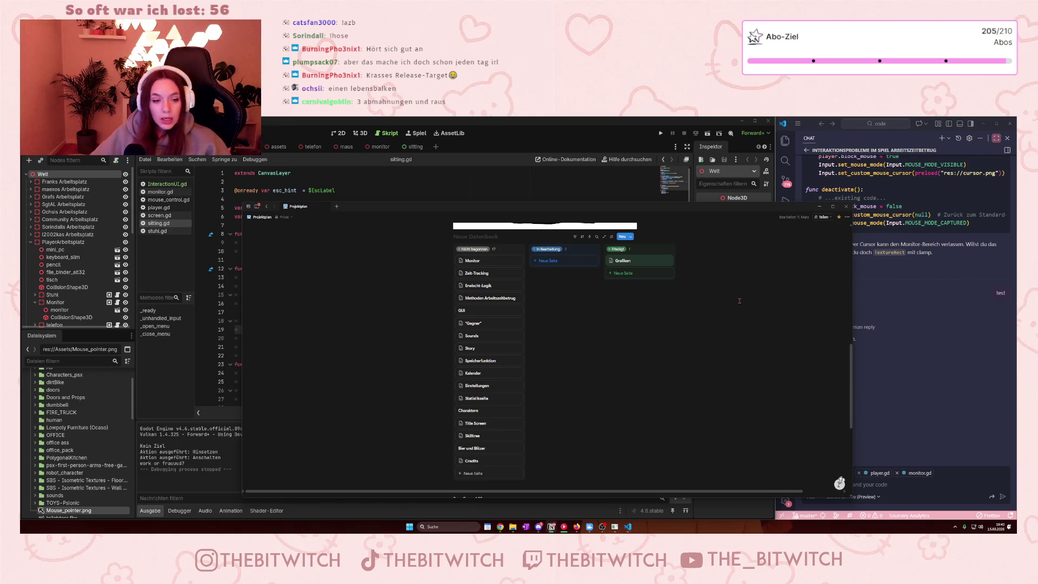
- On Erwischt-Logik, add rules: 5 catches → abmahnung, 'bei 3 abmahnungen → kündigung'
left_click(493, 284)
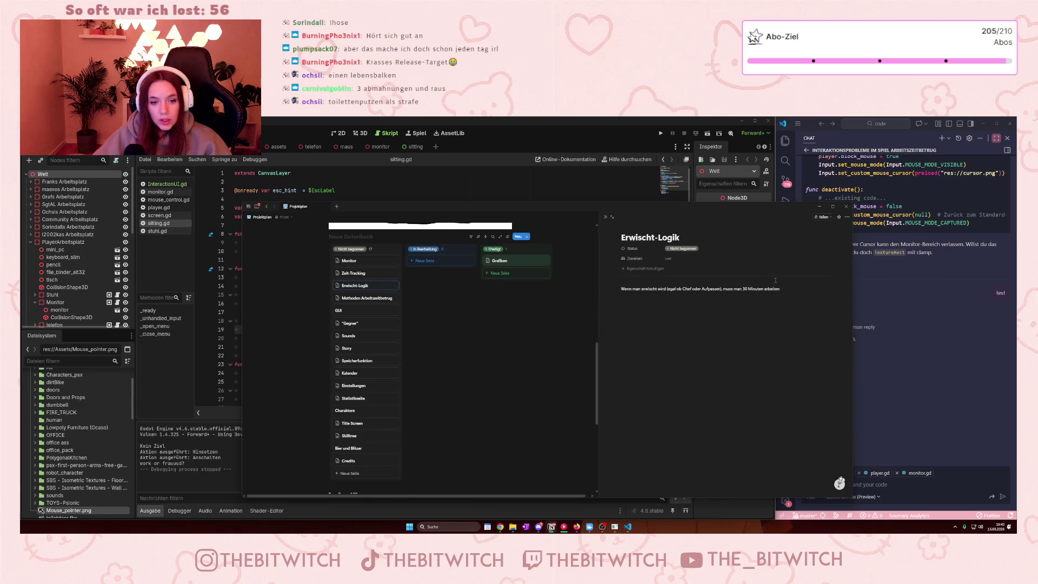
key("Return")
type("I")
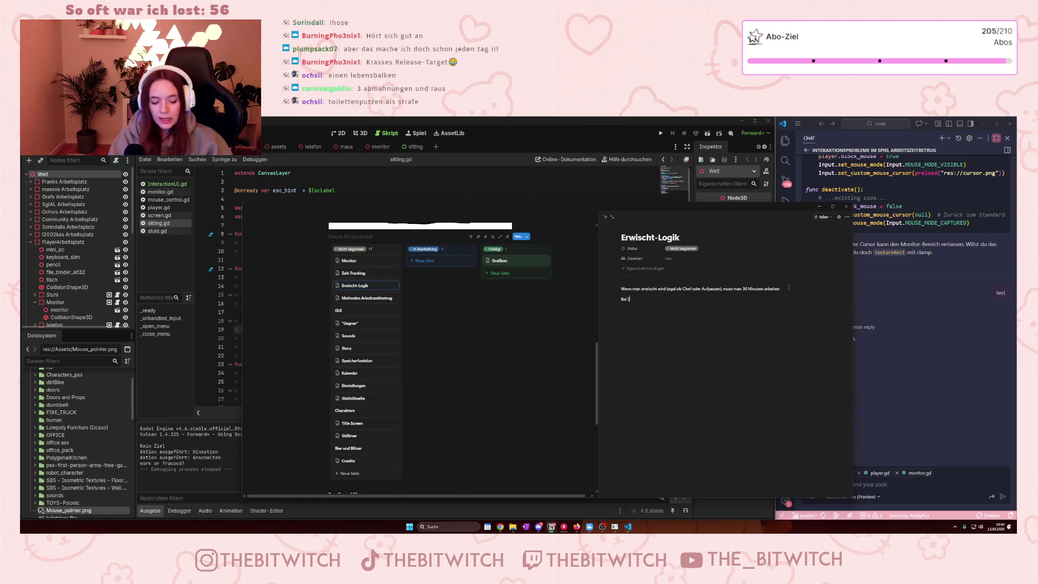
type("ischt werden")
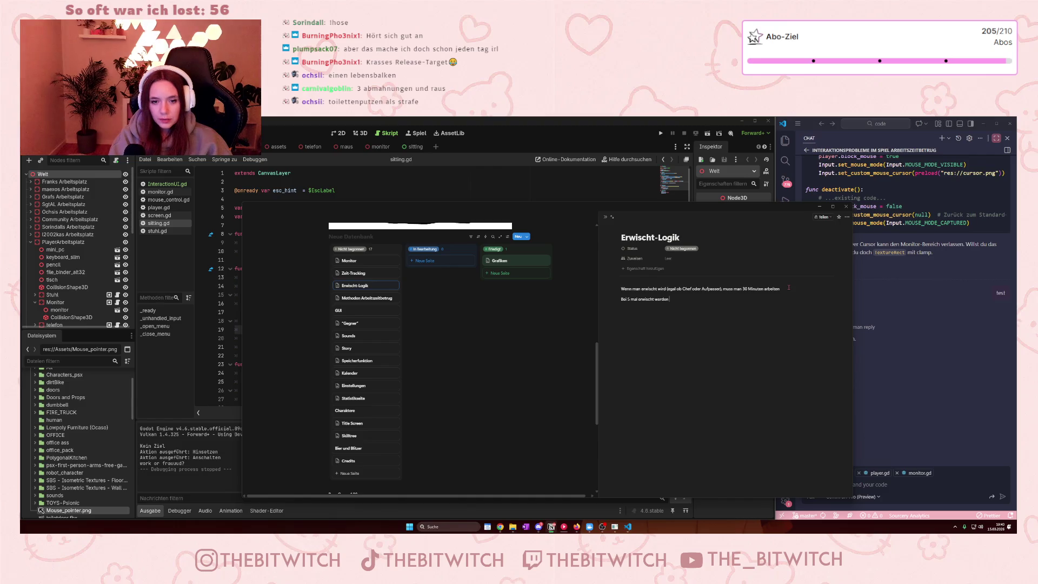
type(" -> abma")
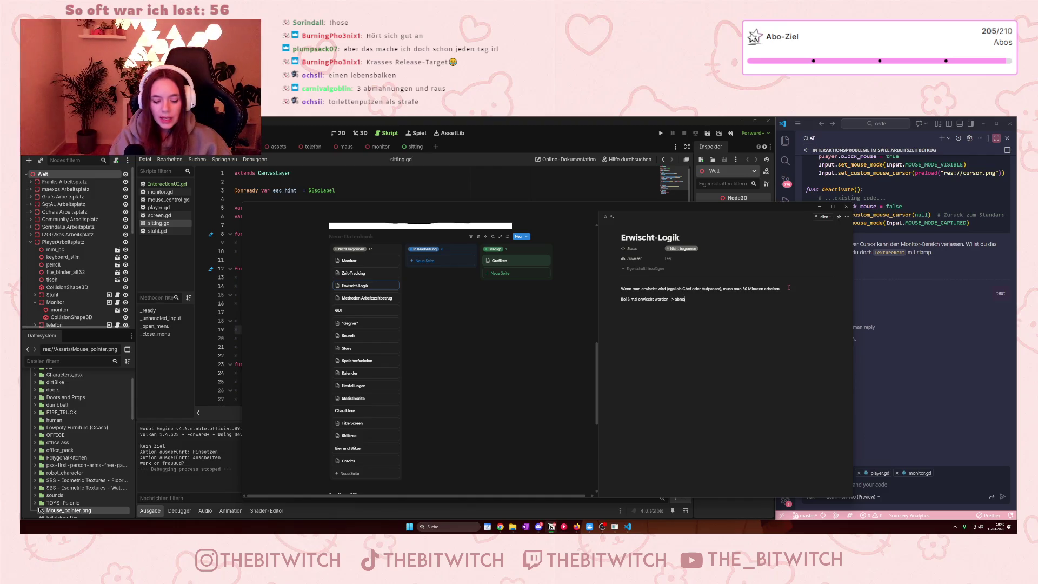
key("BackSpace")
key("BackSpace")
key("BackSpace")
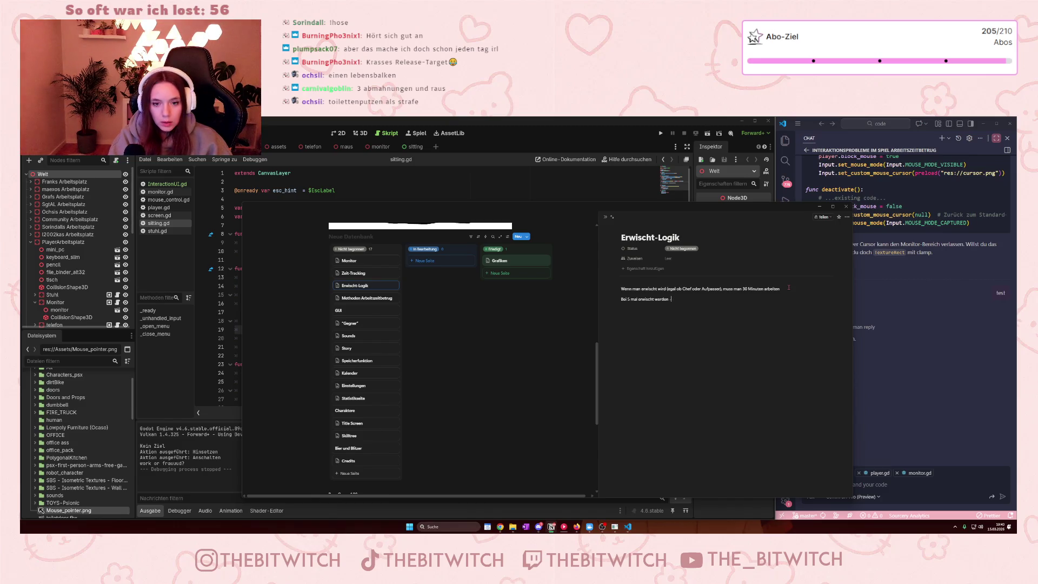
type("→ abmahnung")
key("Return")
type("bei")
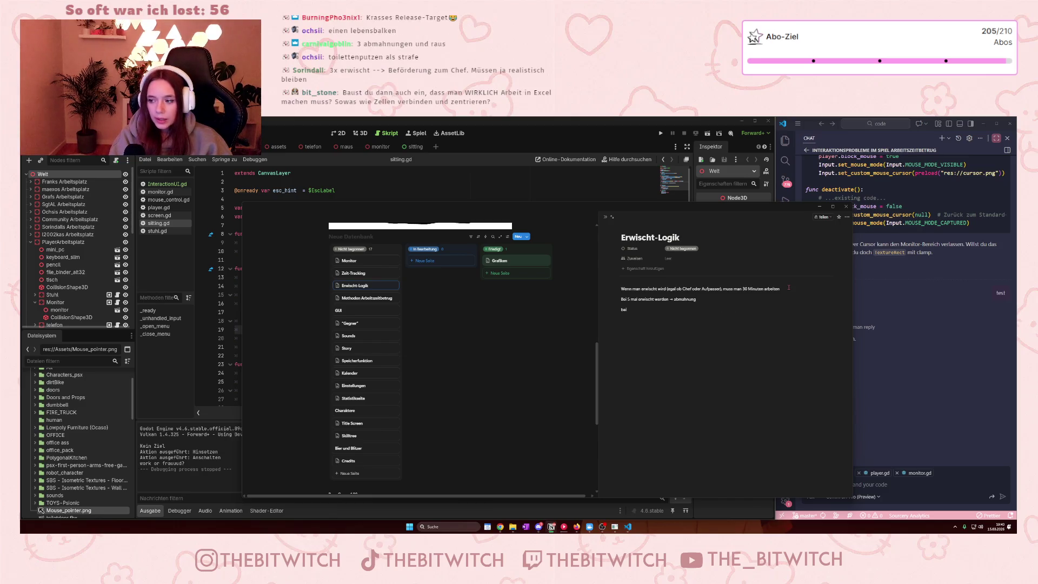
type(" 3 abm")
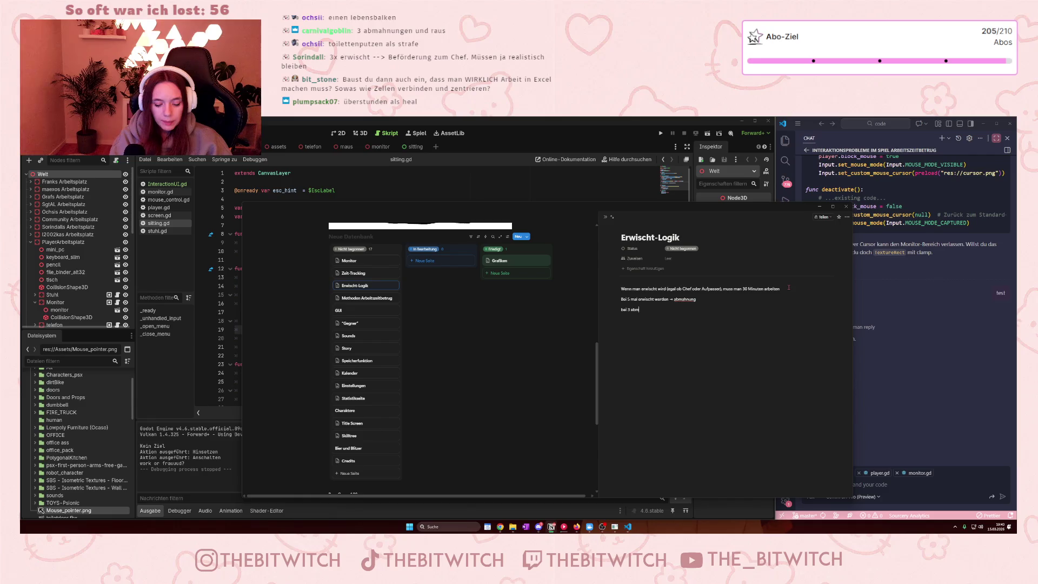
type("ahnungen → kü")
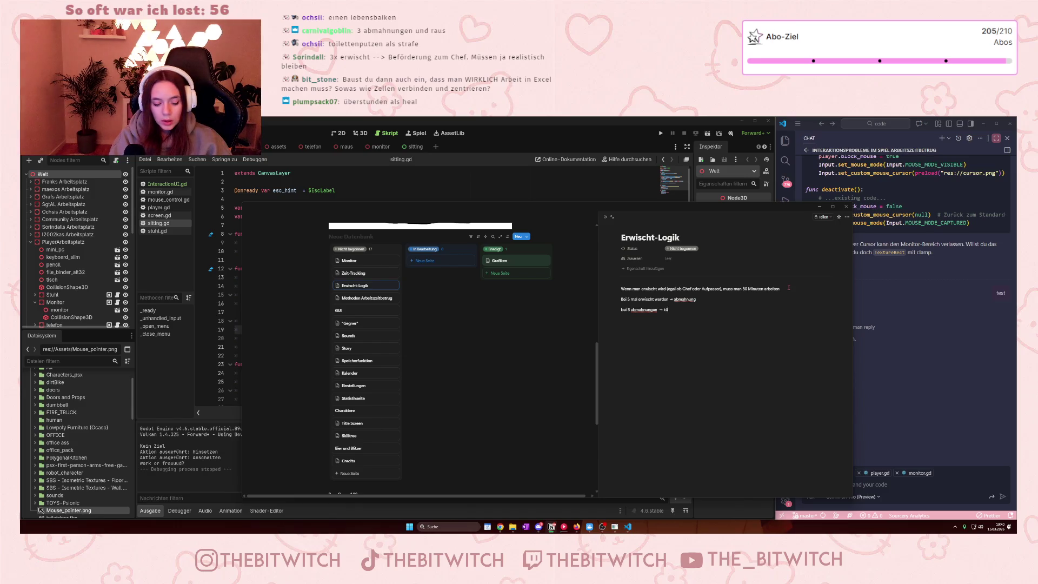
type("gung")
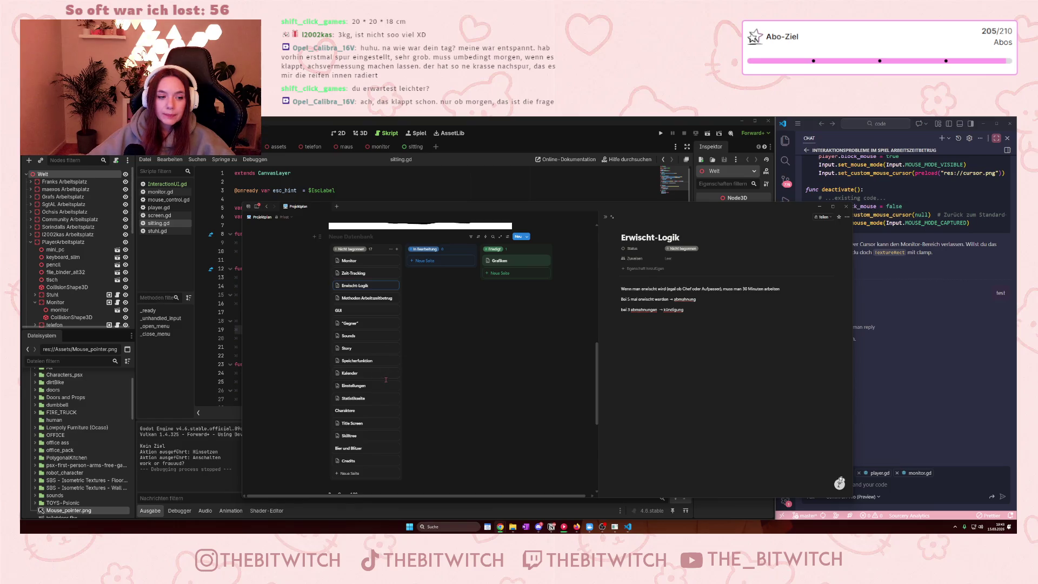
- Minimize the Notion window to reveal the Godot script editor
left_click(820, 207)
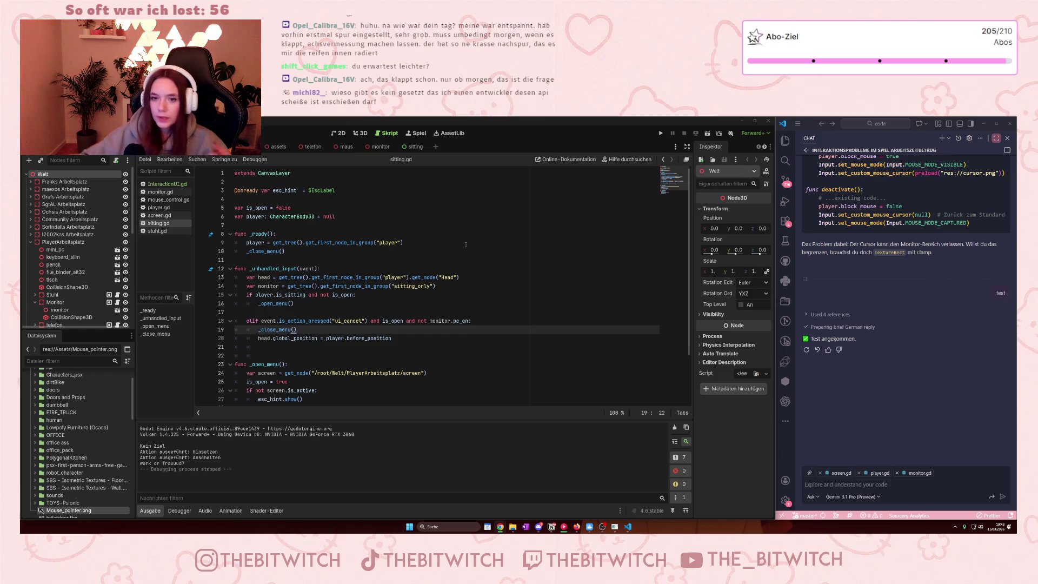
- Search Google Images for 'skyrim books' and preview the creations.bethesda.net open-book image
left_click(577, 527)
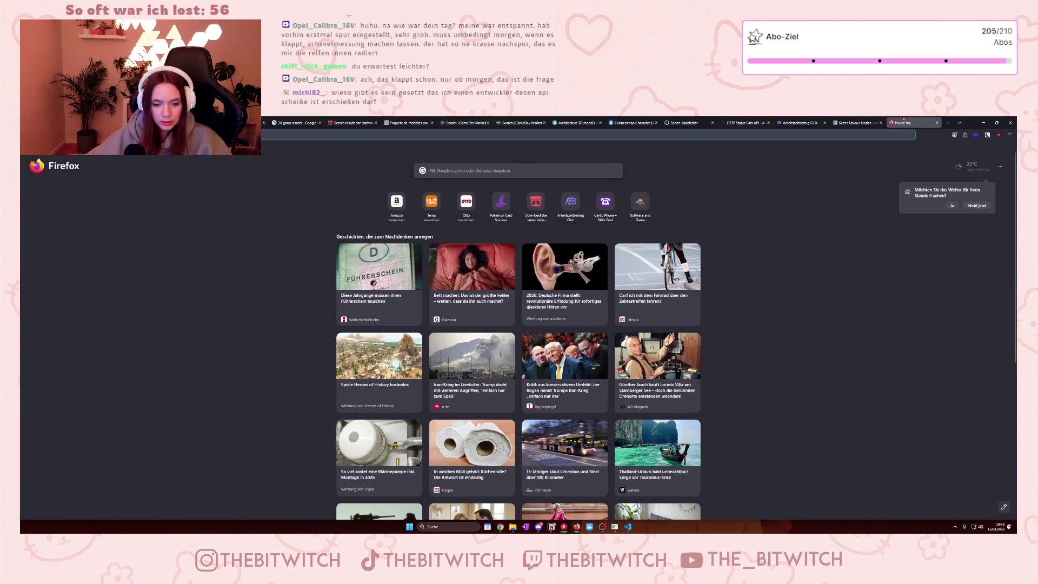
left_click(869, 136)
type("skyrim boo")
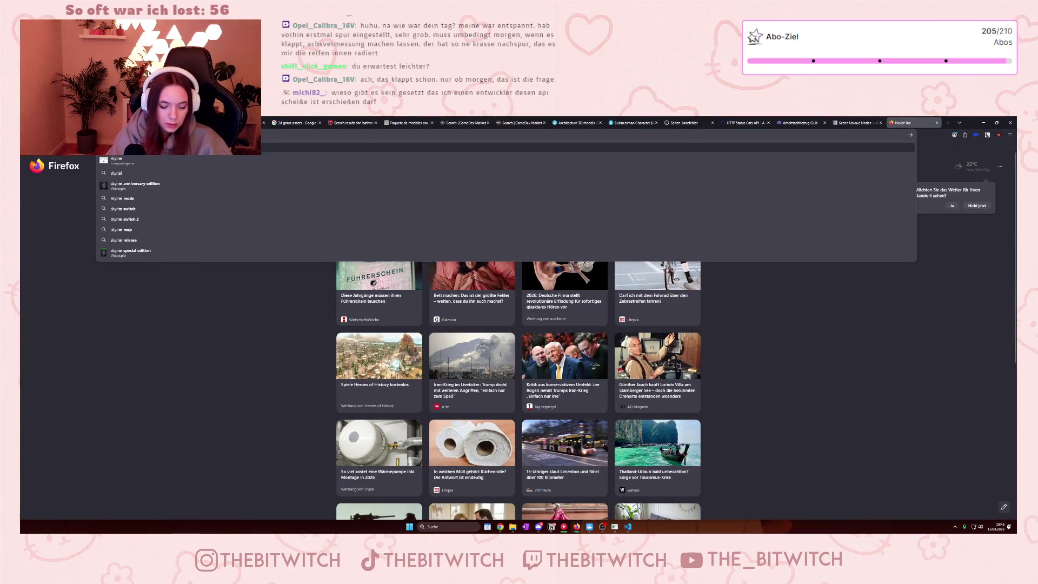
type("ks")
key("Return")
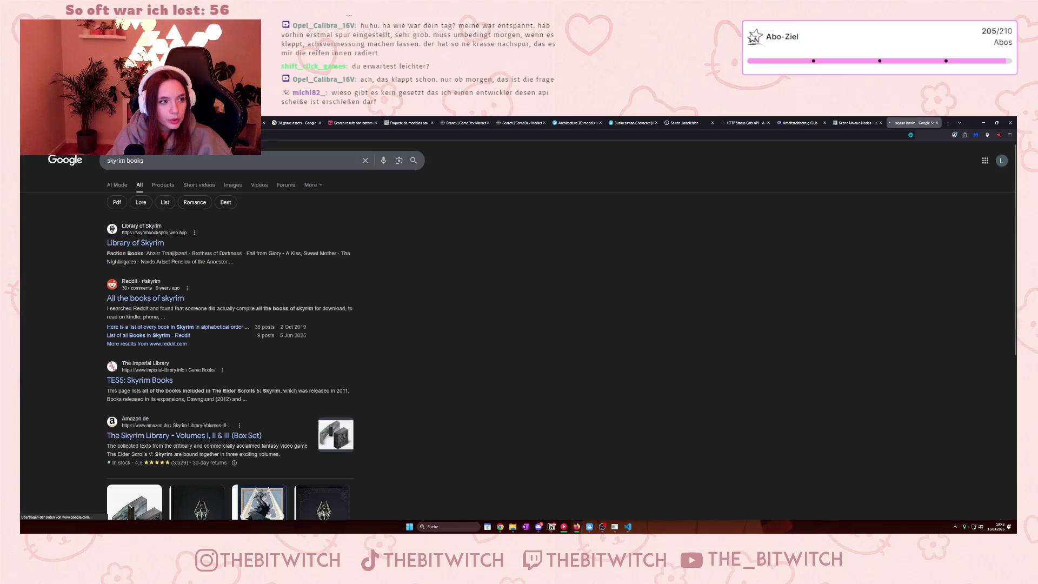
left_click(233, 184)
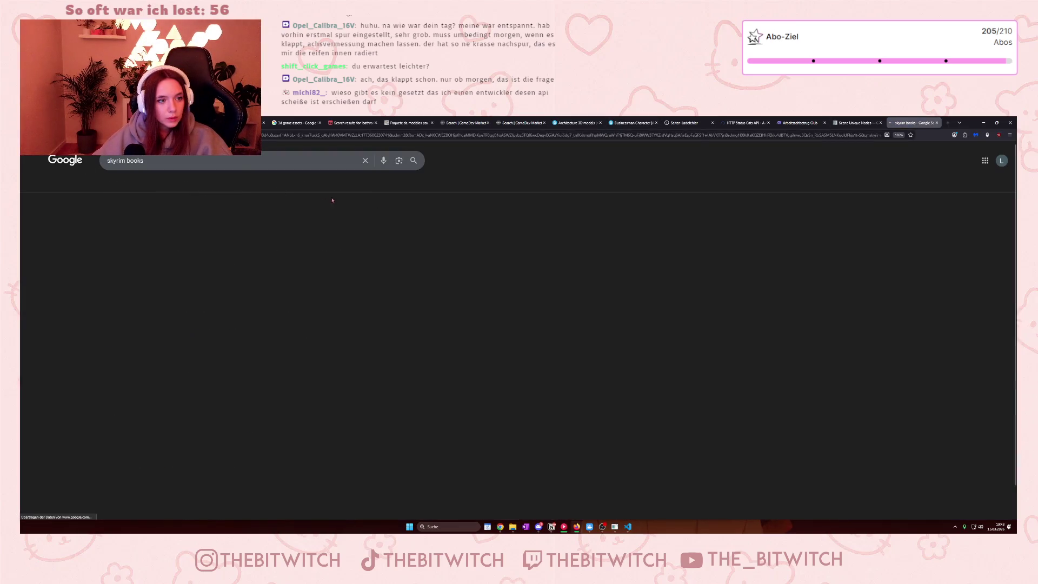
left_click(250, 282)
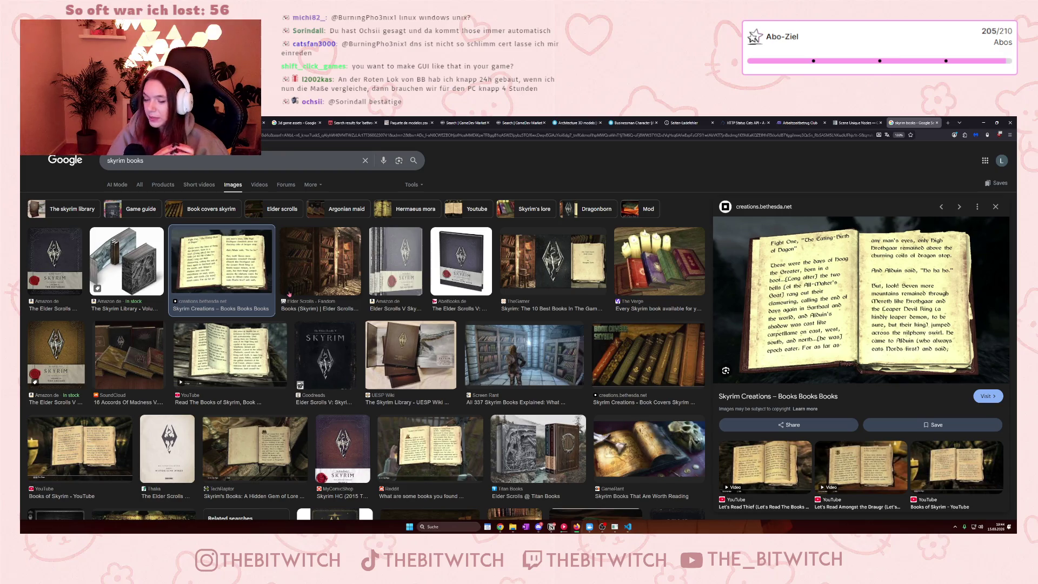
left_click(614, 527)
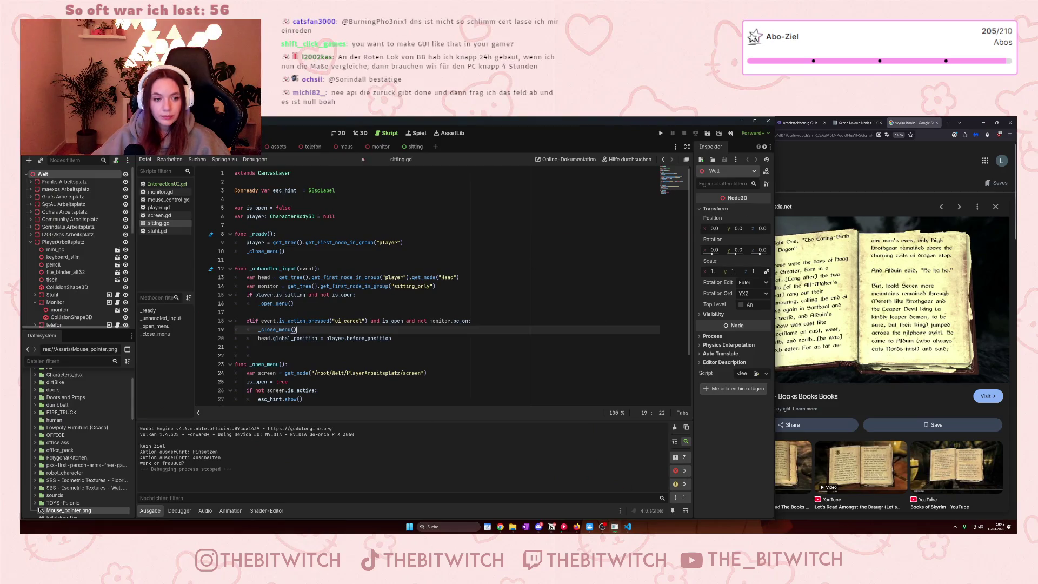
- Run the game with F5, sit at the desk, and read the book
key("F5")
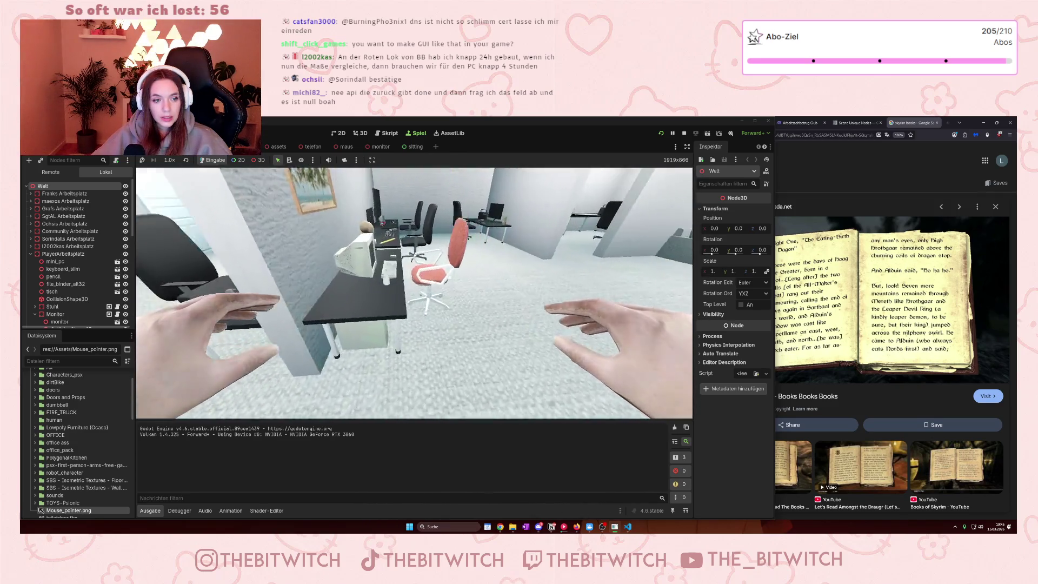
key("e")
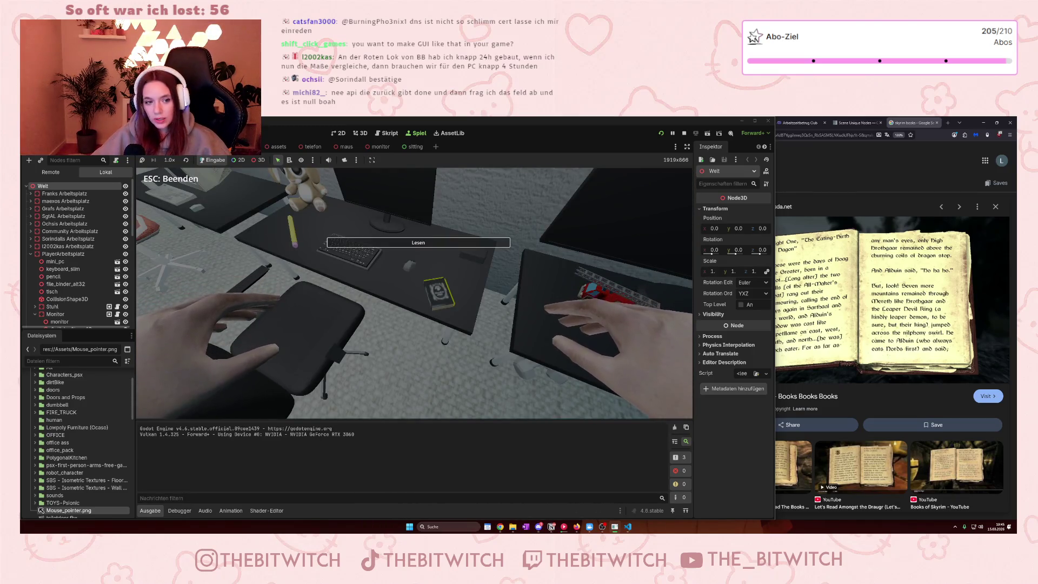
key("e")
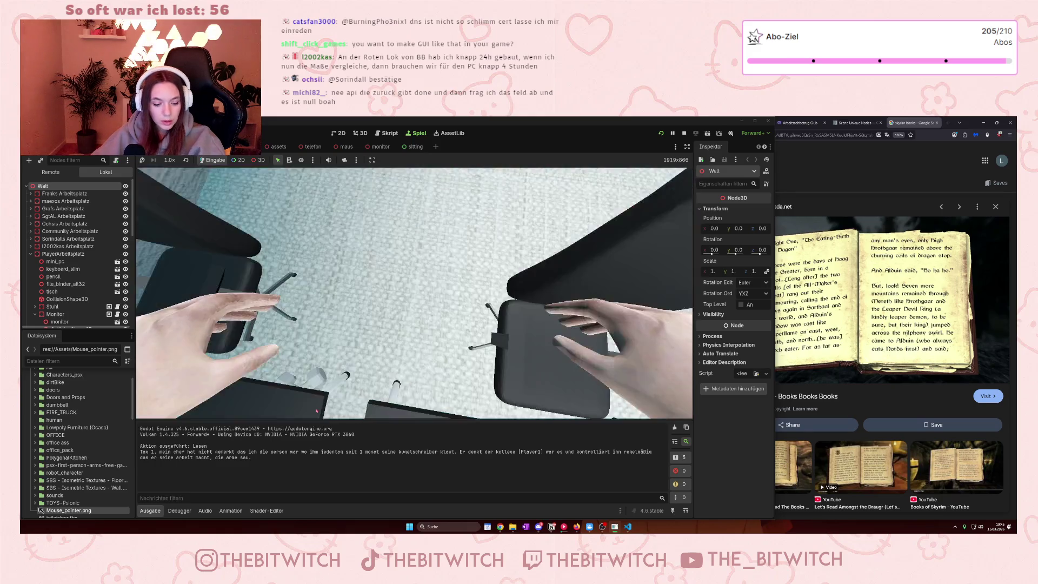
- Select the logged book-reading diary text in Godot's output panel
left_click_drag(141, 449, 263, 458)
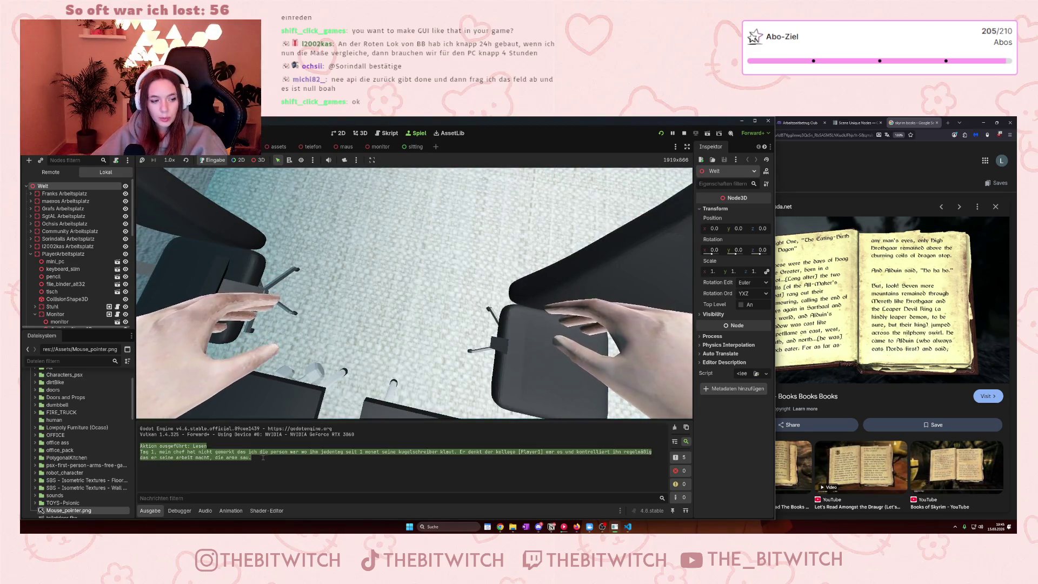
left_click(265, 460)
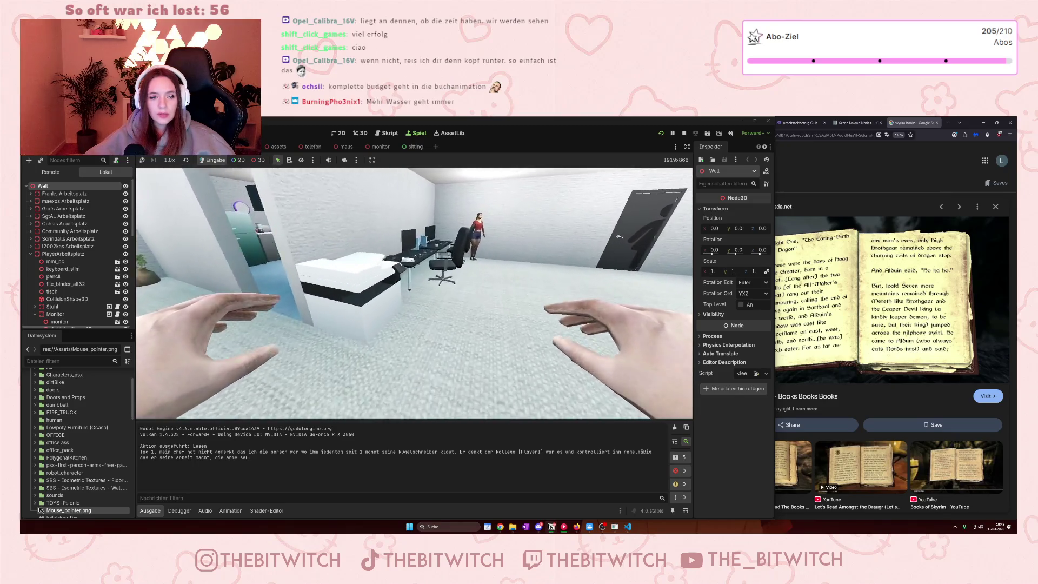
- Sit at the desk and switch on the monitor in-game, then leave the close-up and stop the game
key("e")
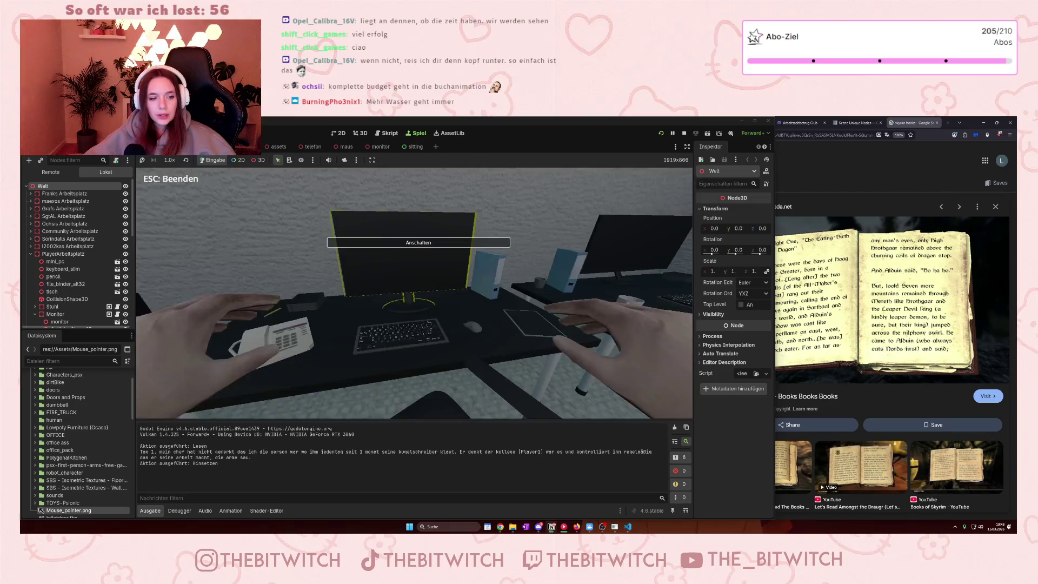
key("e")
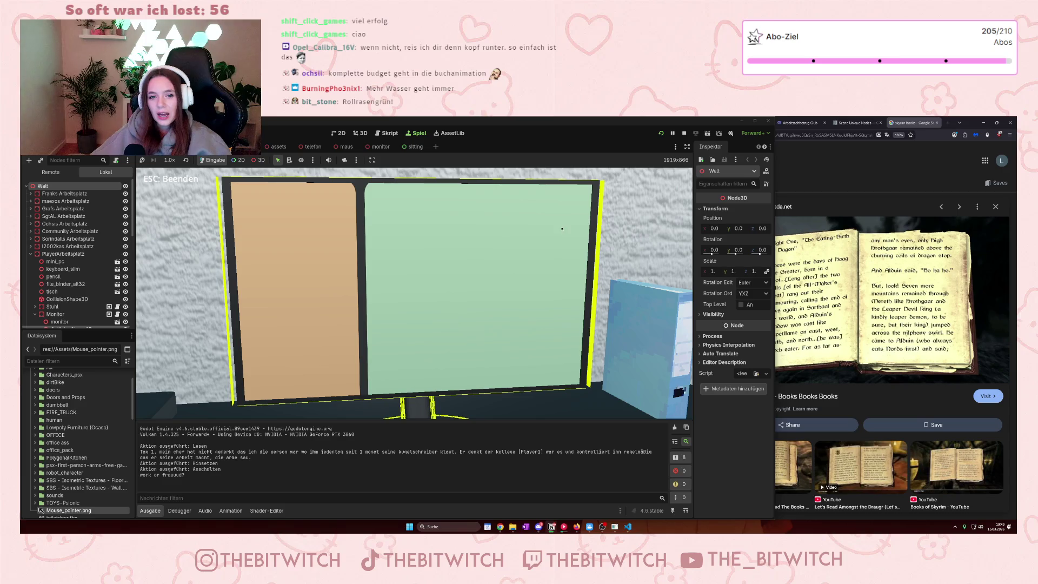
key("Escape")
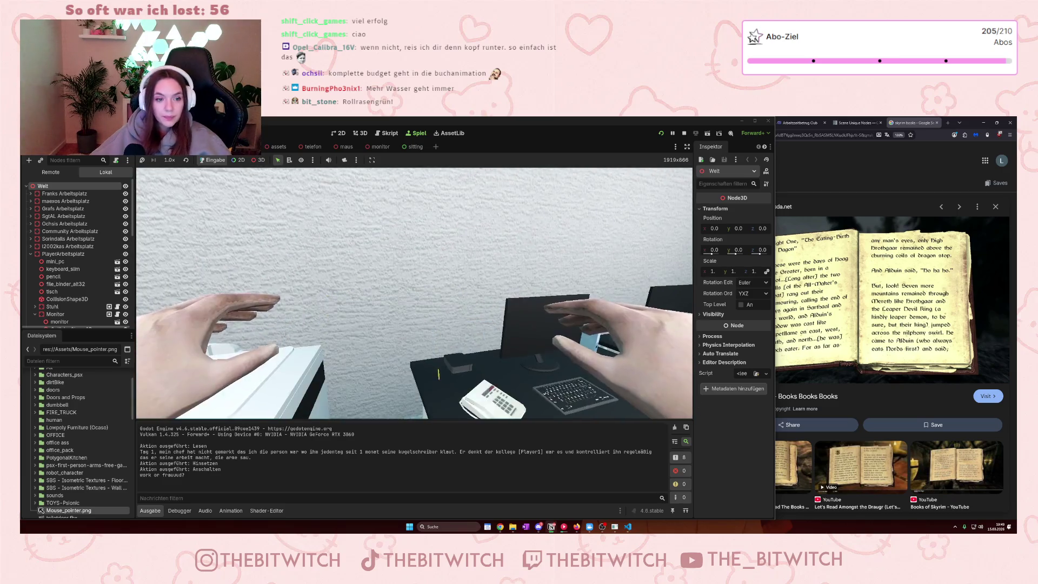
key("F8")
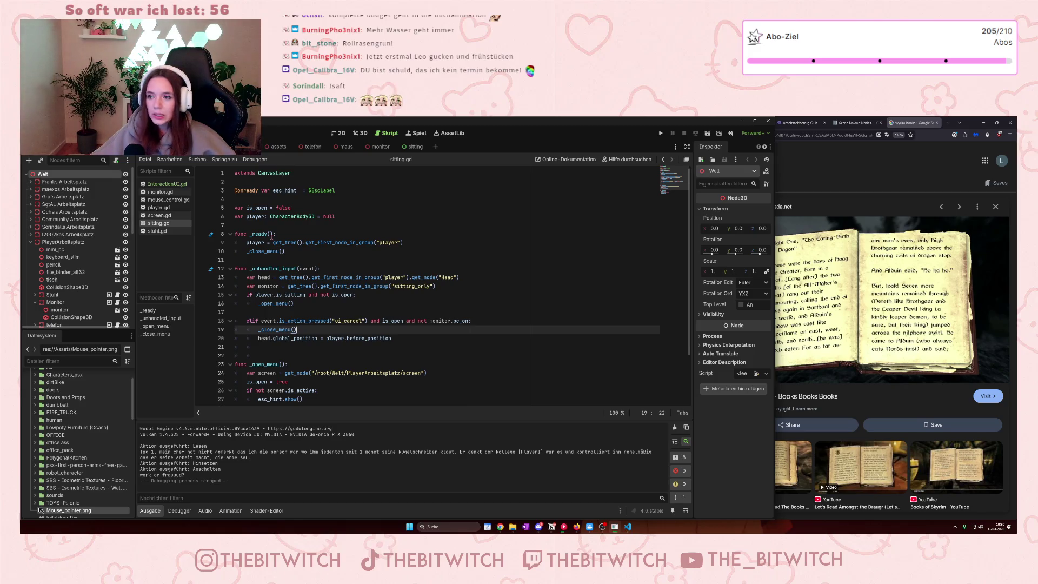
- Read the tooltip for _close_menu in sitting.gd
mouse_move(265, 252)
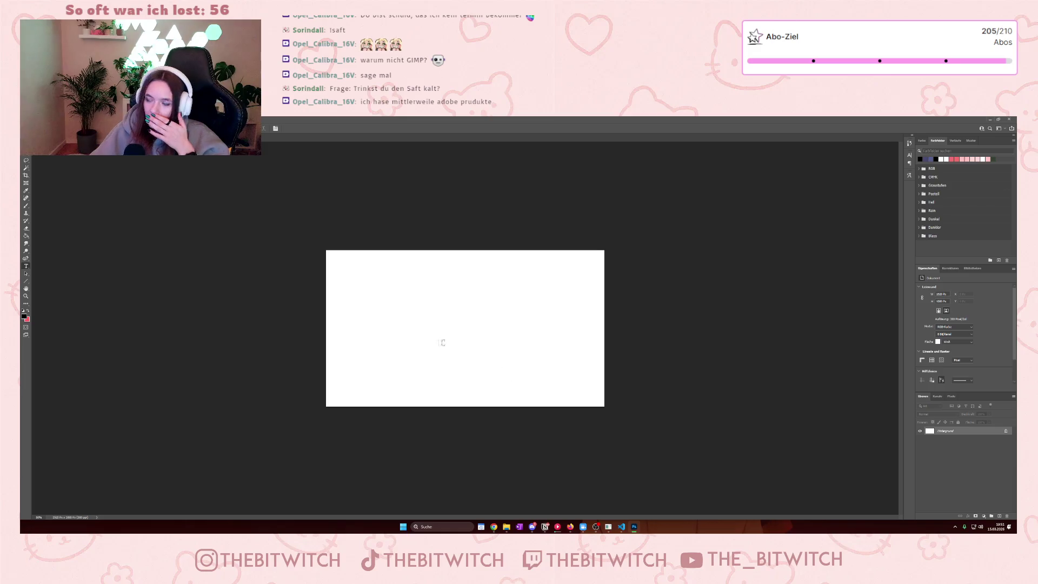
- Choose the Line tool, zoom into the canvas, and snap Photoshop to the screen's left half
key("b")
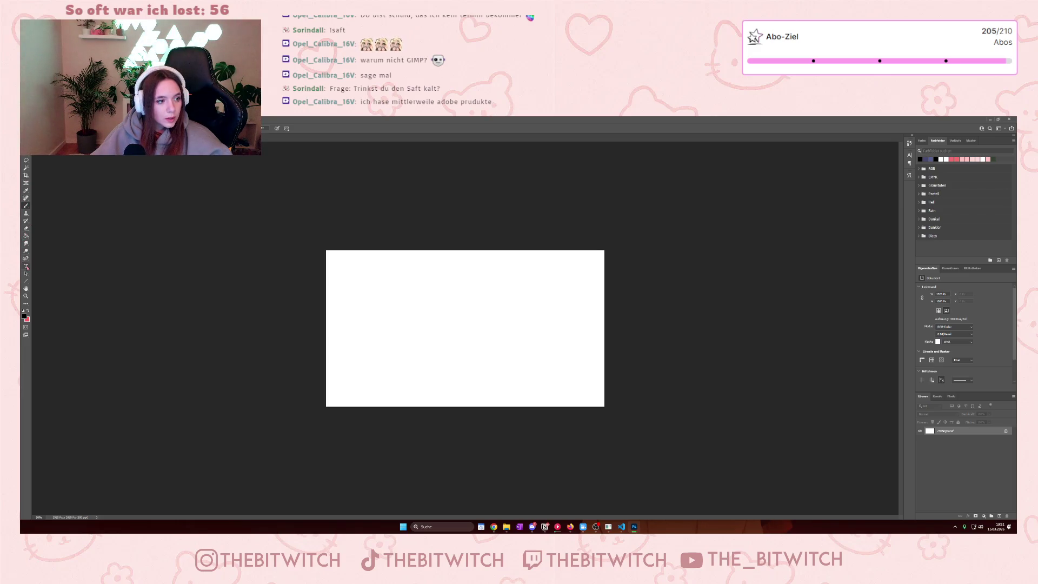
right_click(26, 282)
left_click(52, 286)
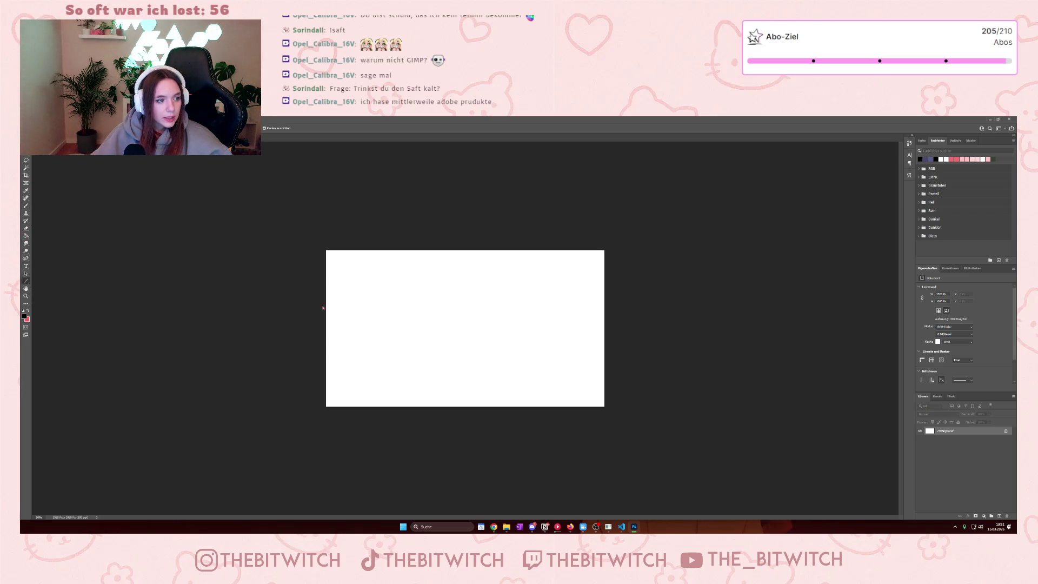
scroll(408, 325, "up", 2)
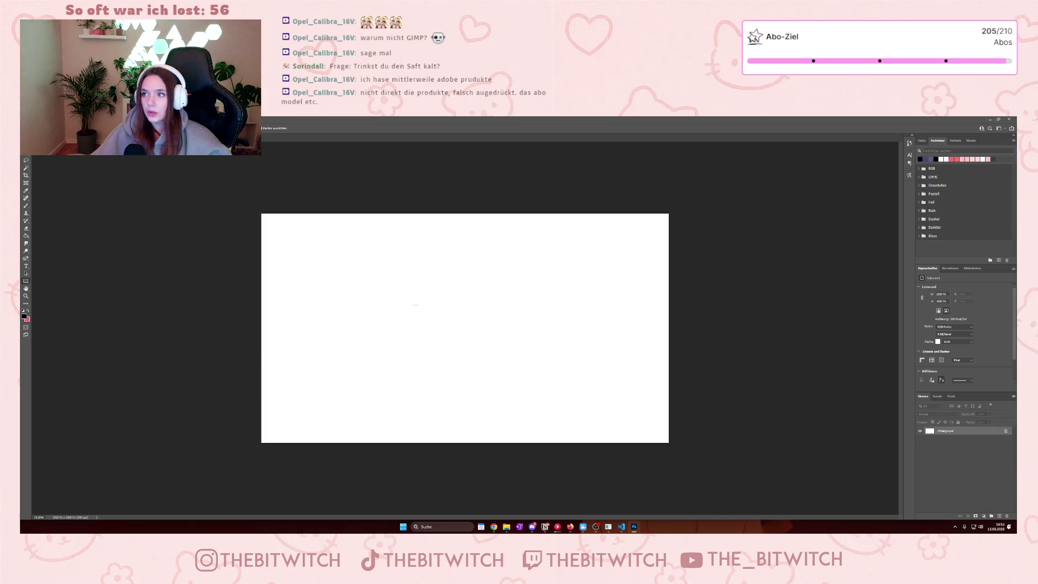
mouse_move(697, 122)
left_mouse_down()
mouse_move(487, 163)
mouse_move(22, 162)
left_mouse_up()
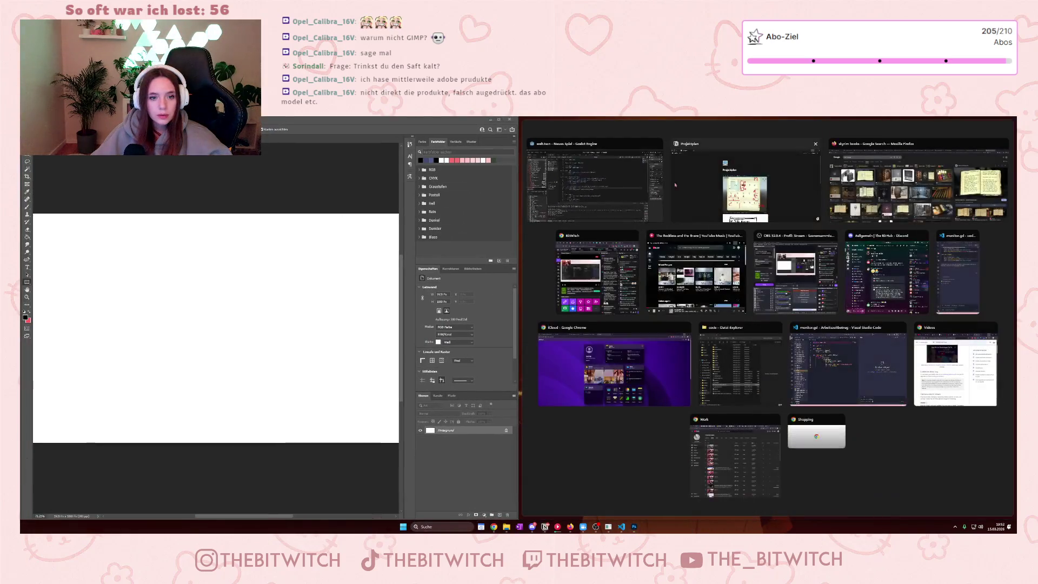
- Place a widened Photoshop beside the Skyrim book reference, add an empty layer, and hide Hintergrund
left_click(393, 473)
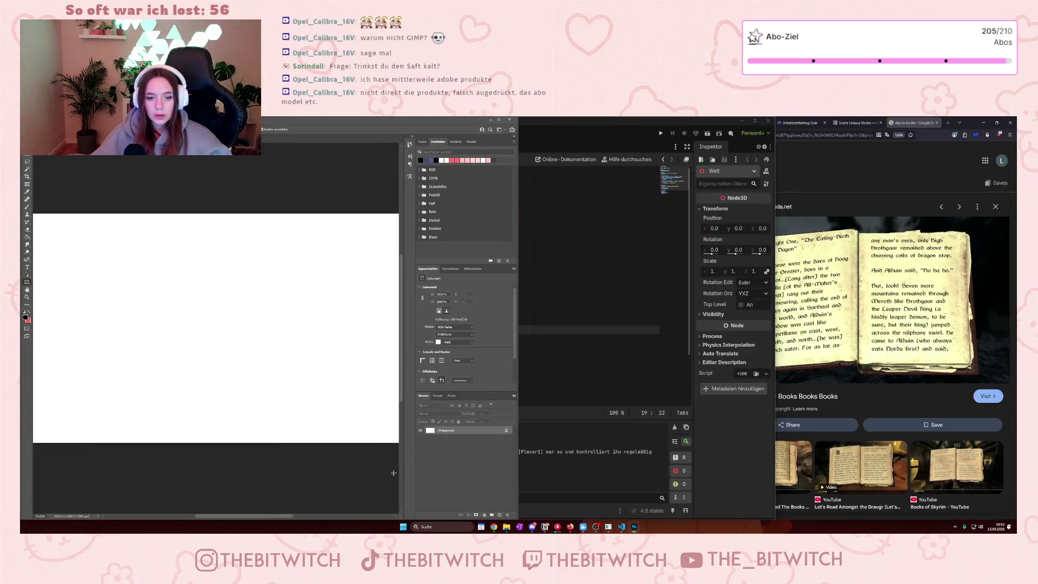
left_click(997, 123)
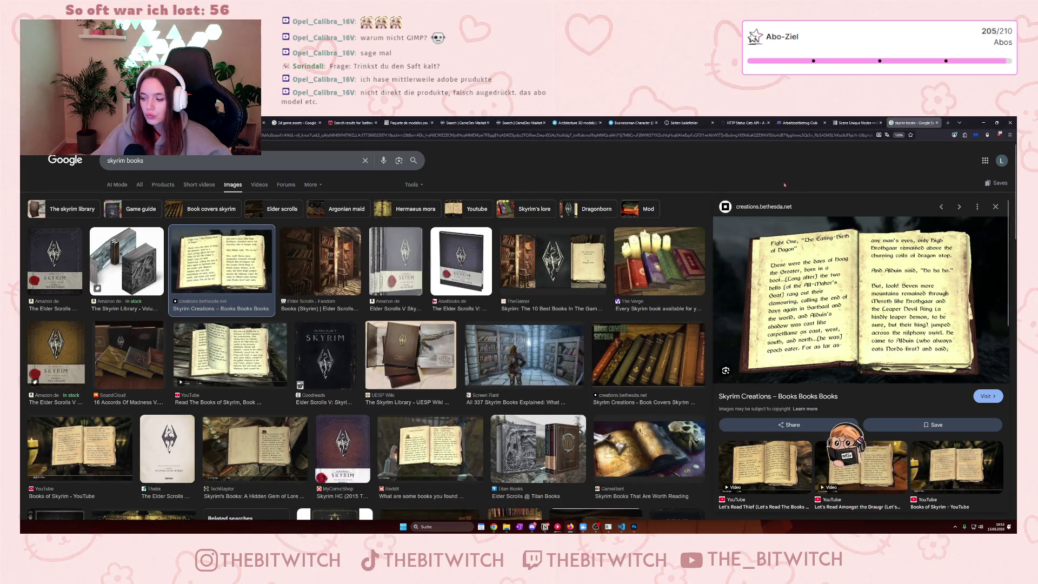
left_click(635, 527)
left_click_drag(518, 355, 710, 354)
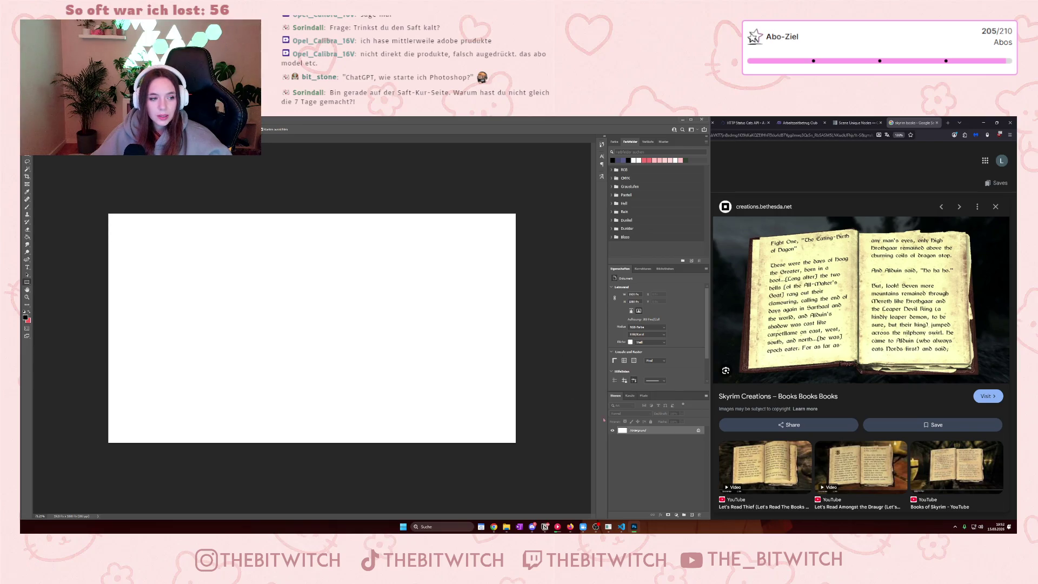
left_click(692, 515)
left_click(613, 438)
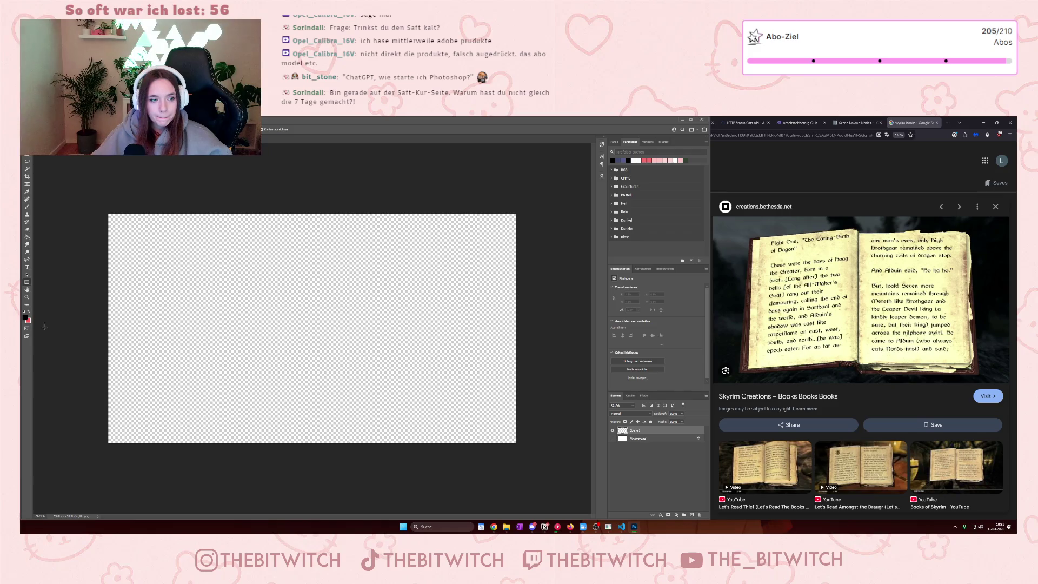
- Set the foreground colour to f7f6d9 and draw a tall cream rectangle as the first page
left_click(25, 318)
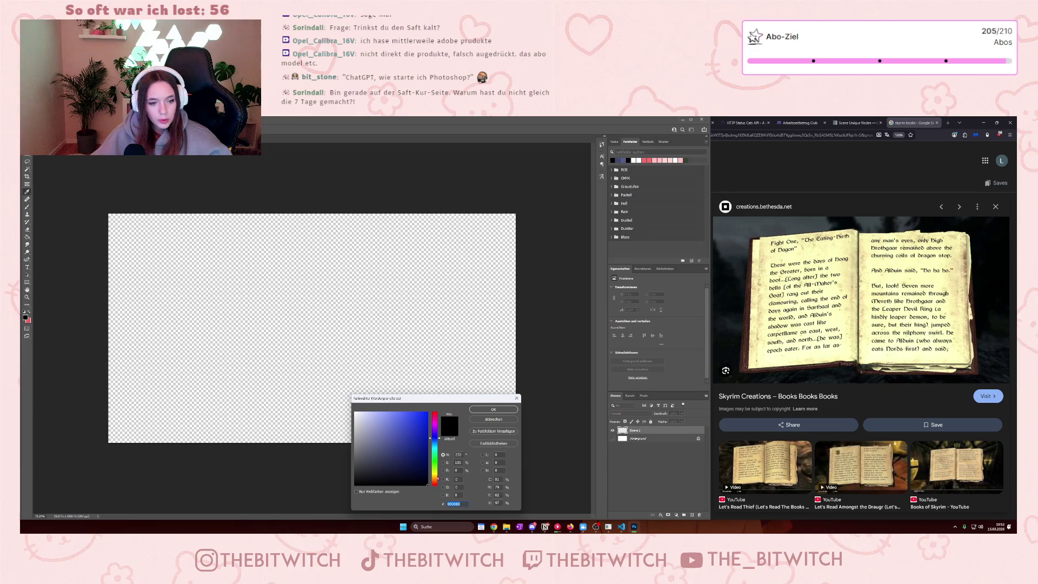
type("f7f6d9")
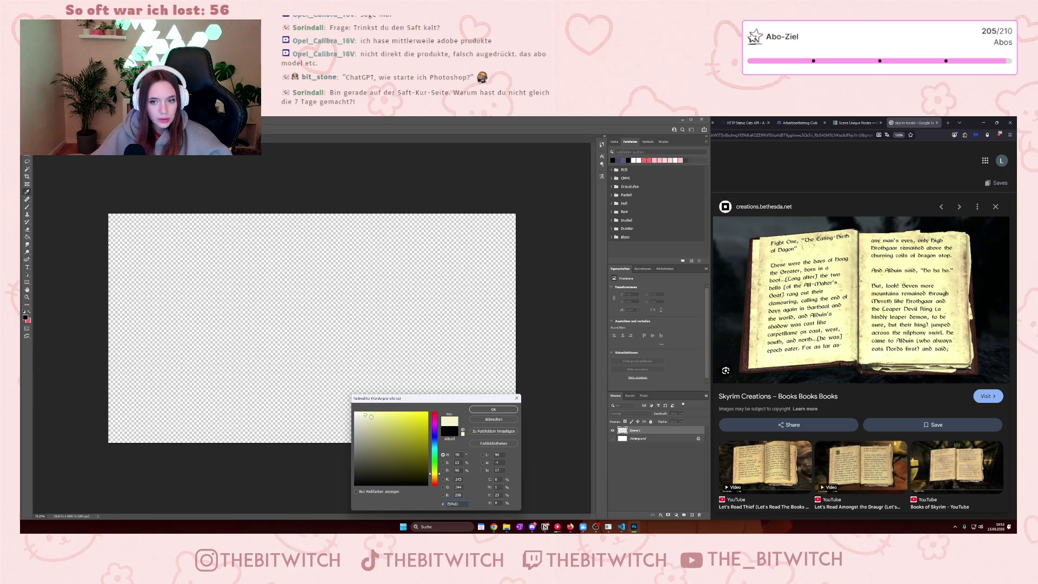
left_click(493, 410)
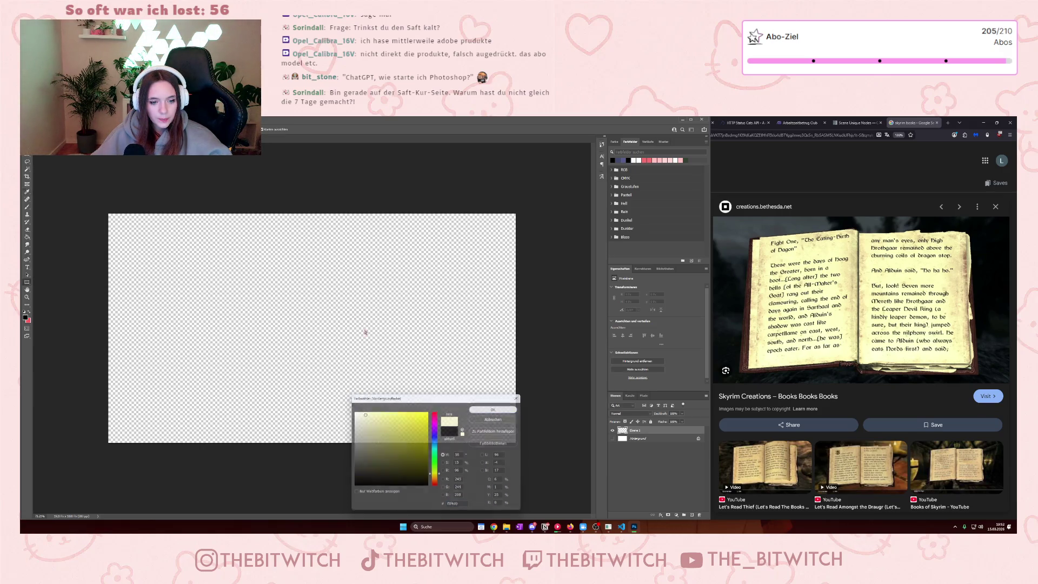
mouse_move(291, 262)
left_mouse_down()
mouse_move(406, 385)
mouse_move(408, 413)
left_mouse_up()
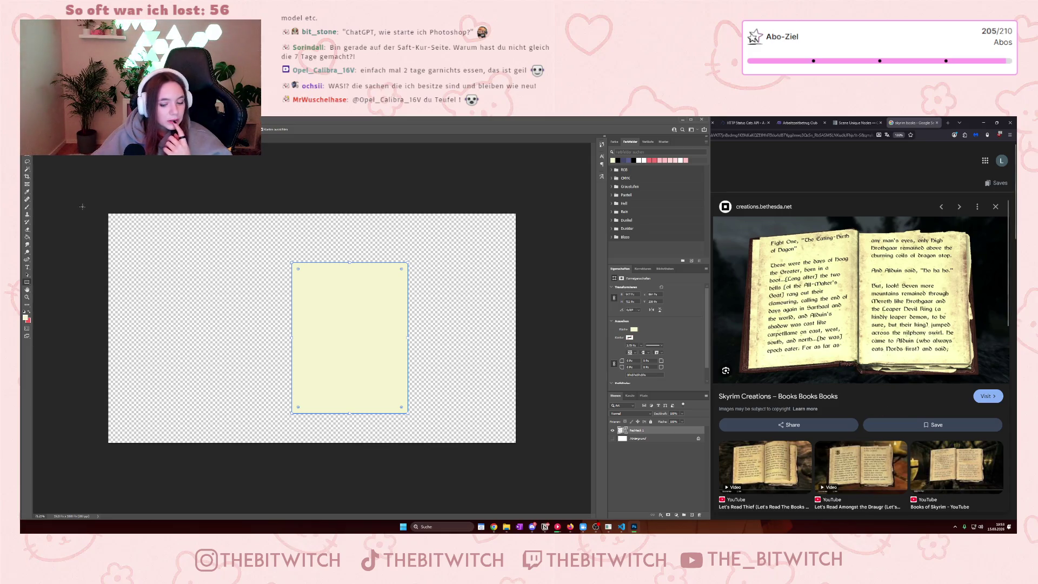
- Move the cream rectangle slightly up and right with the Path Selection tool
left_click(27, 276)
mouse_move(358, 361)
left_mouse_down()
mouse_move(378, 340)
mouse_move(408, 341)
mouse_move(378, 343)
left_mouse_up()
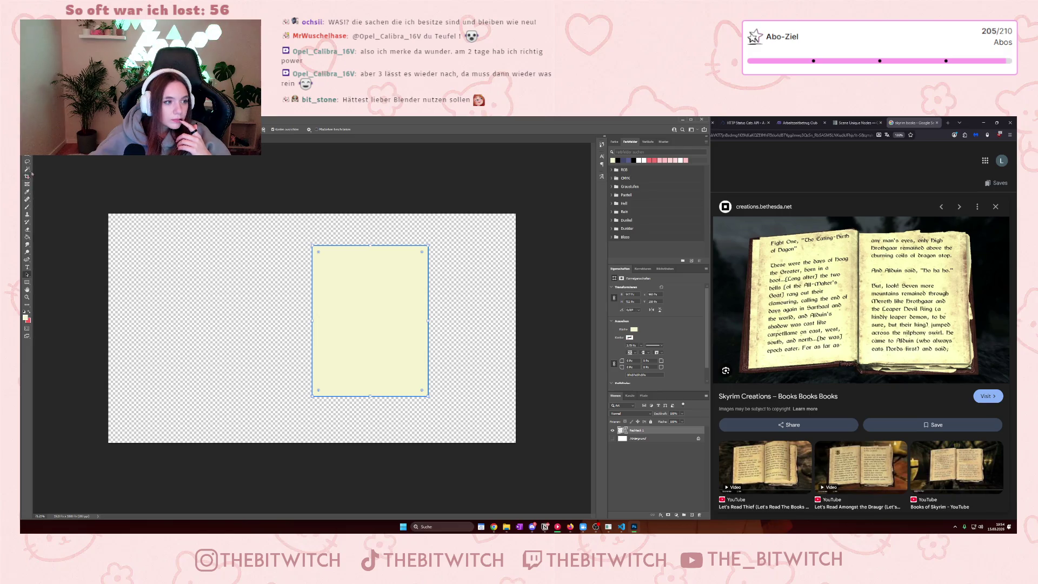
left_click(28, 282)
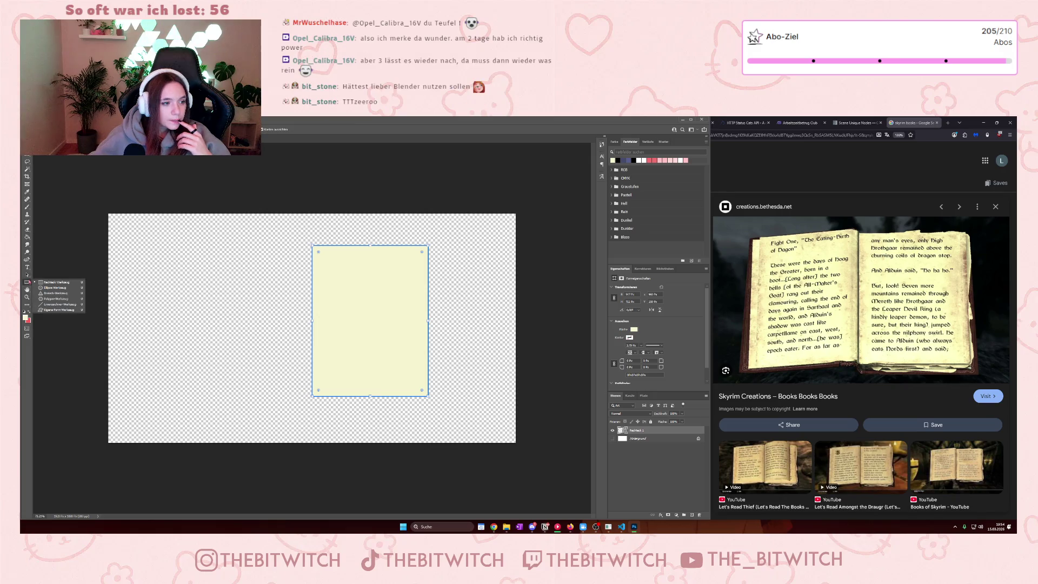
left_click(27, 282)
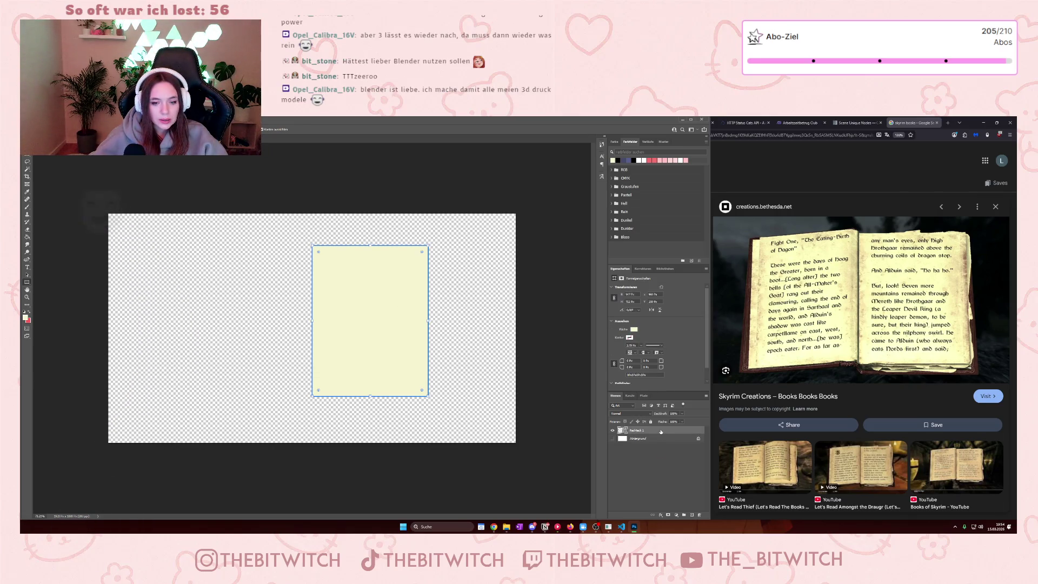
left_click(684, 514)
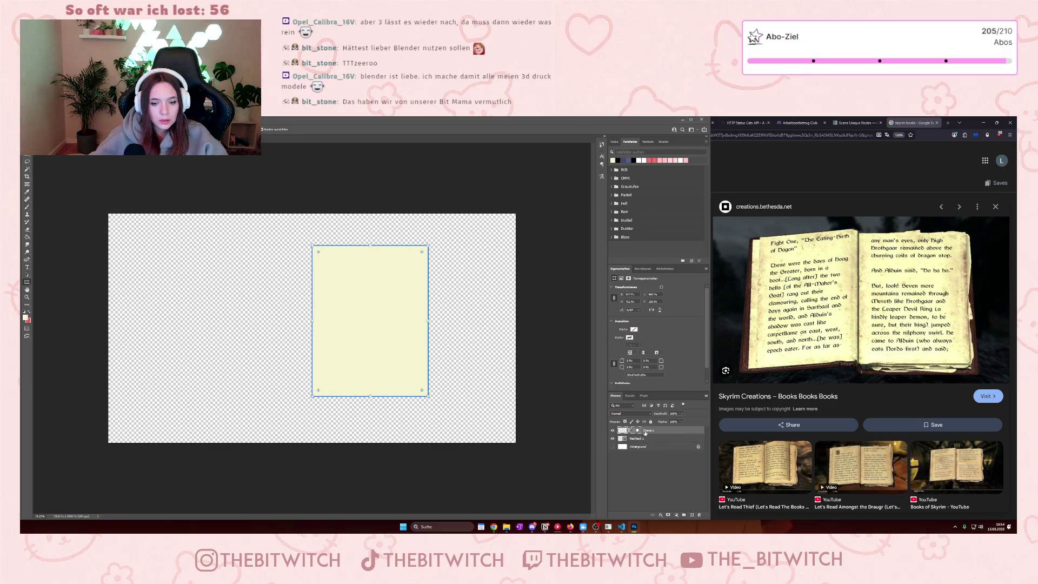
left_click(698, 515)
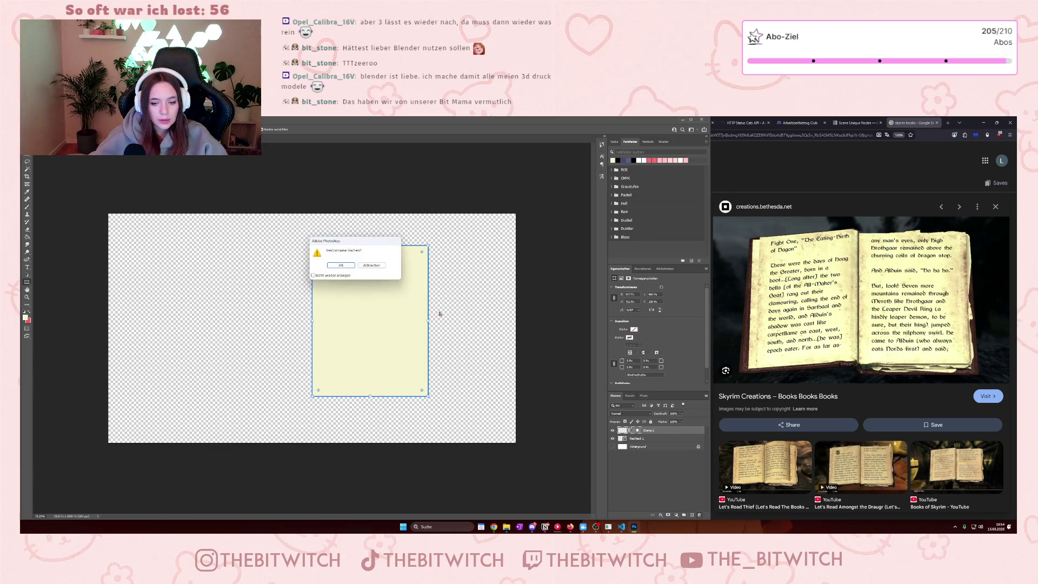
left_click(341, 265)
key("ctrl+z")
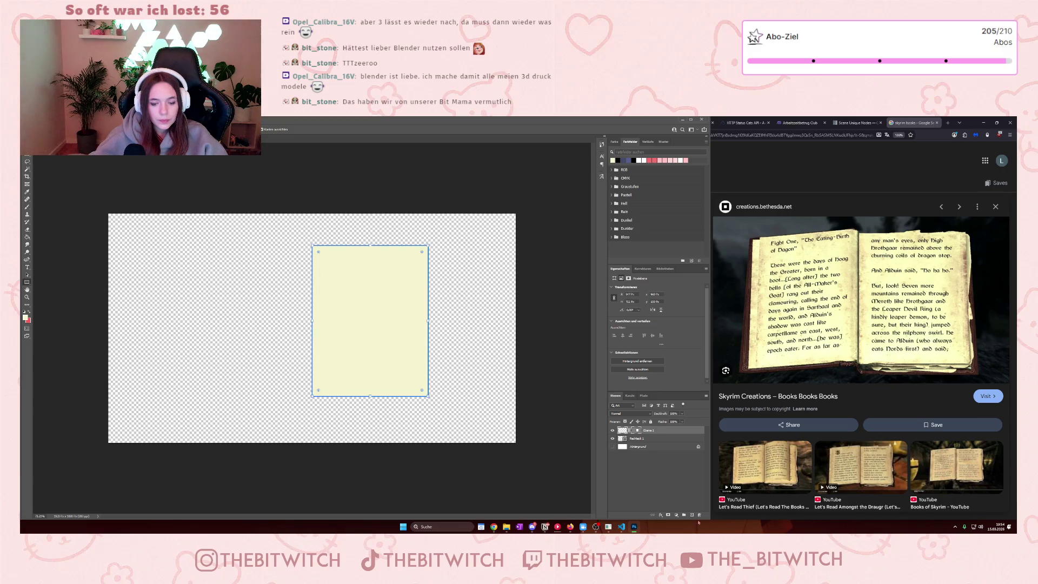
left_click(699, 515)
left_click(341, 266)
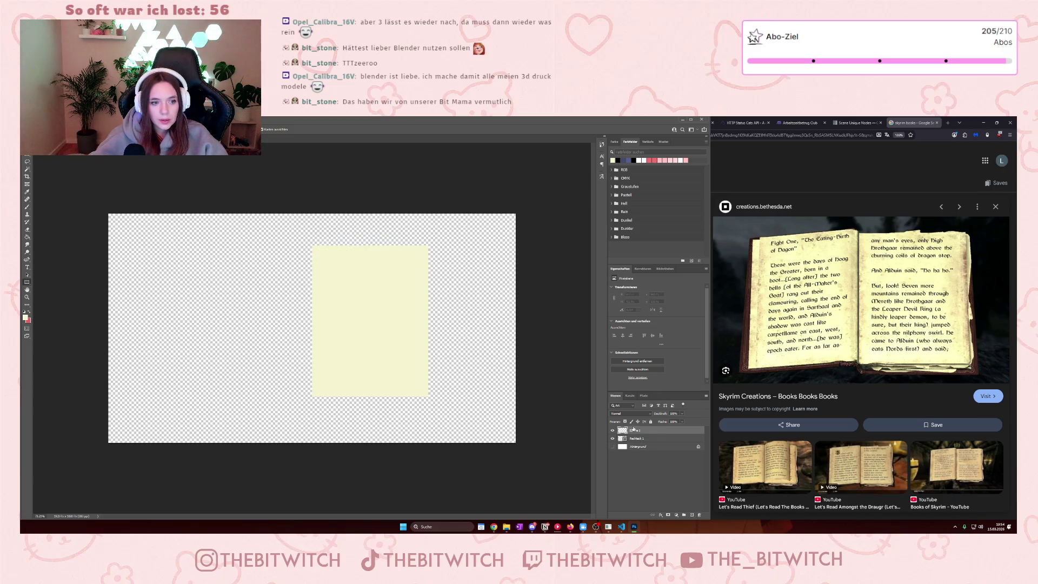
left_click(699, 515)
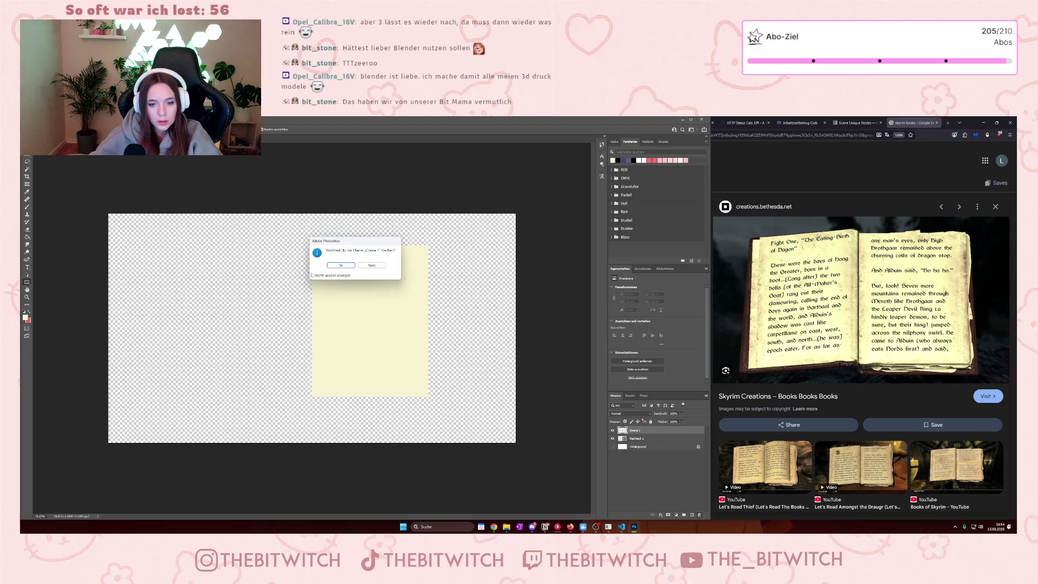
left_click(341, 265)
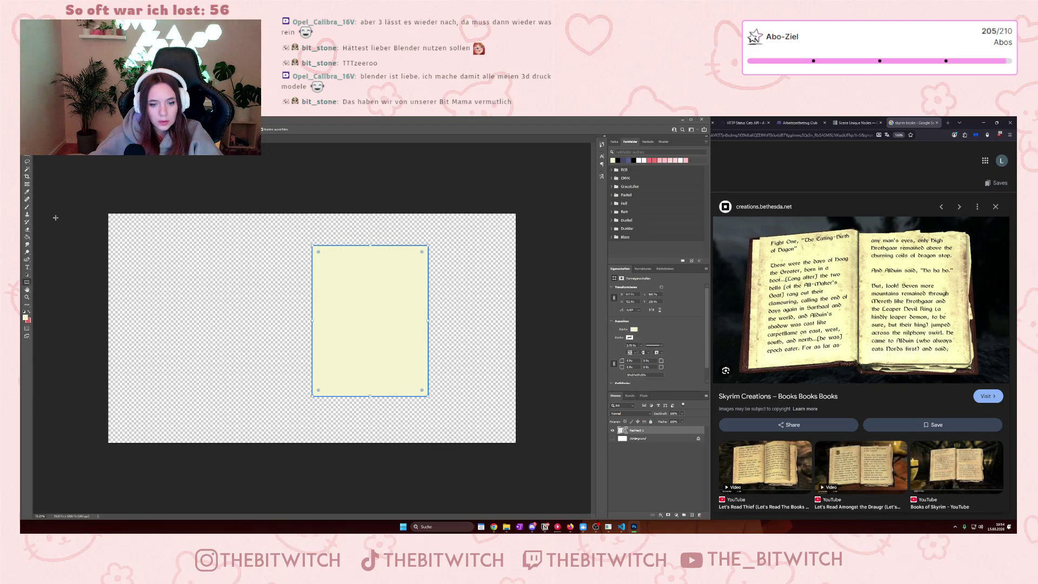
key("v")
- Nudge the cream page slightly and duplicate the Rechteck 1 layer
mouse_move(346, 328)
left_mouse_down()
mouse_move(241, 327)
mouse_move(367, 345)
mouse_move(379, 331)
left_mouse_up()
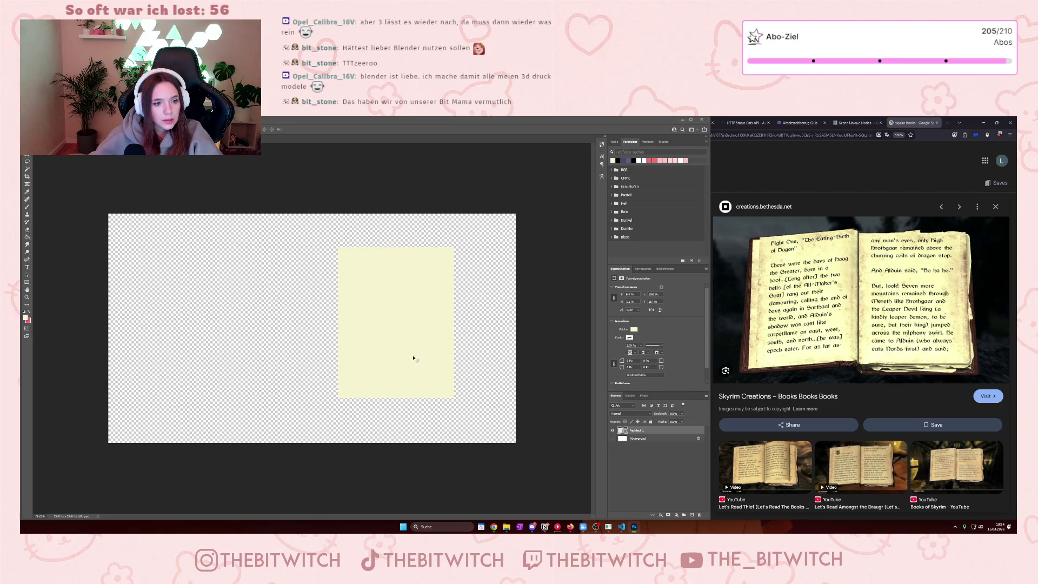
right_click(653, 433)
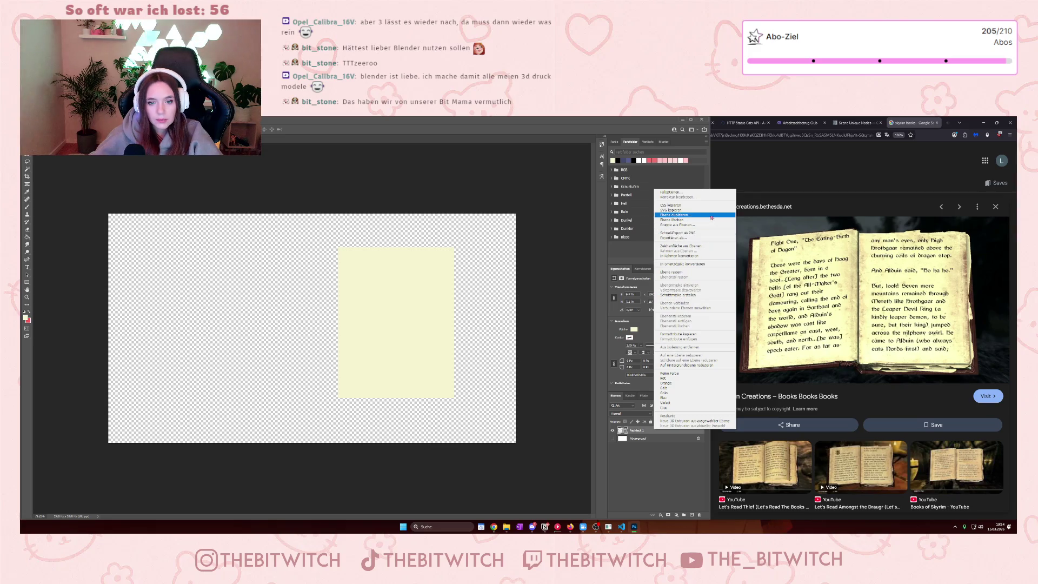
left_click(682, 214)
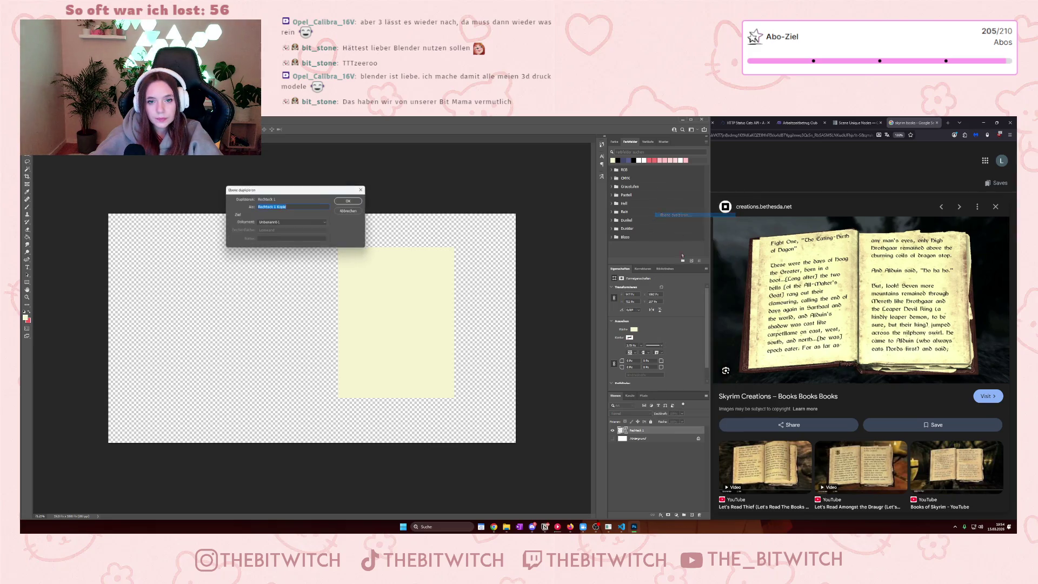
left_click(343, 201)
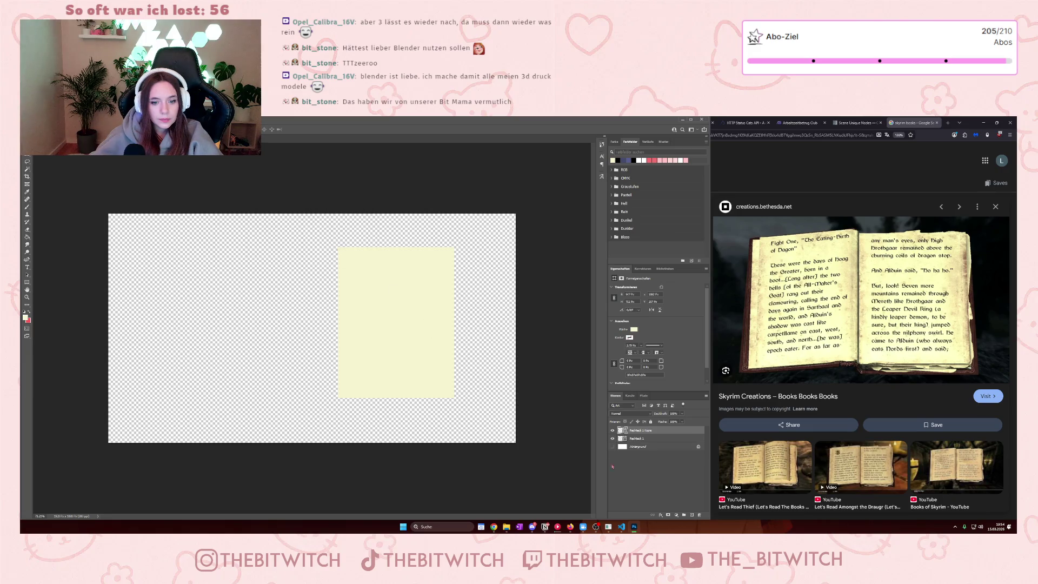
- Slide the copied page left until it sits flush against the original, then add a new layer
mouse_move(420, 343)
left_mouse_down()
mouse_move(259, 340)
mouse_move(279, 345)
left_mouse_up()
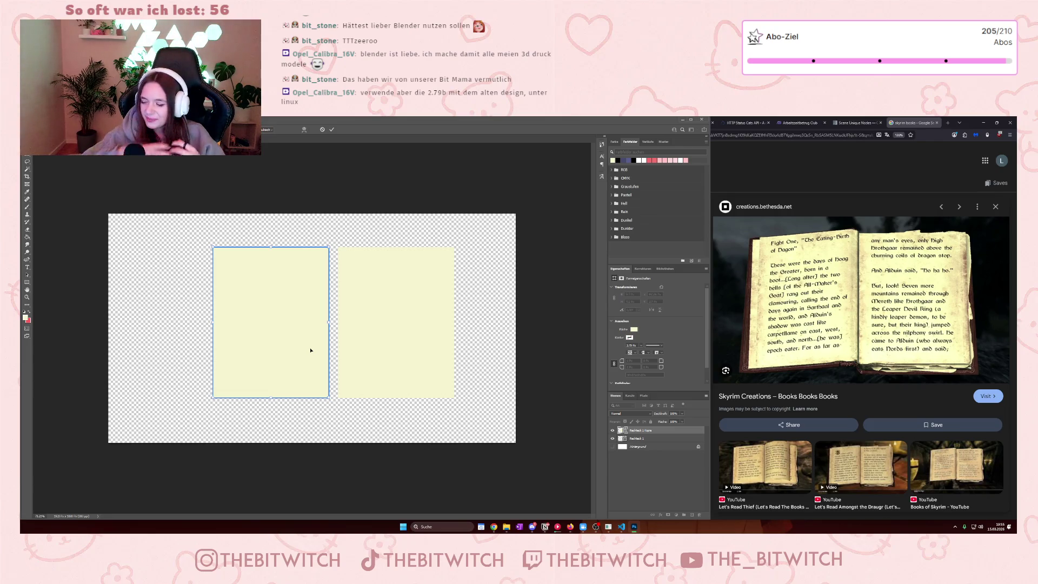
left_click_drag(302, 323, 311, 322)
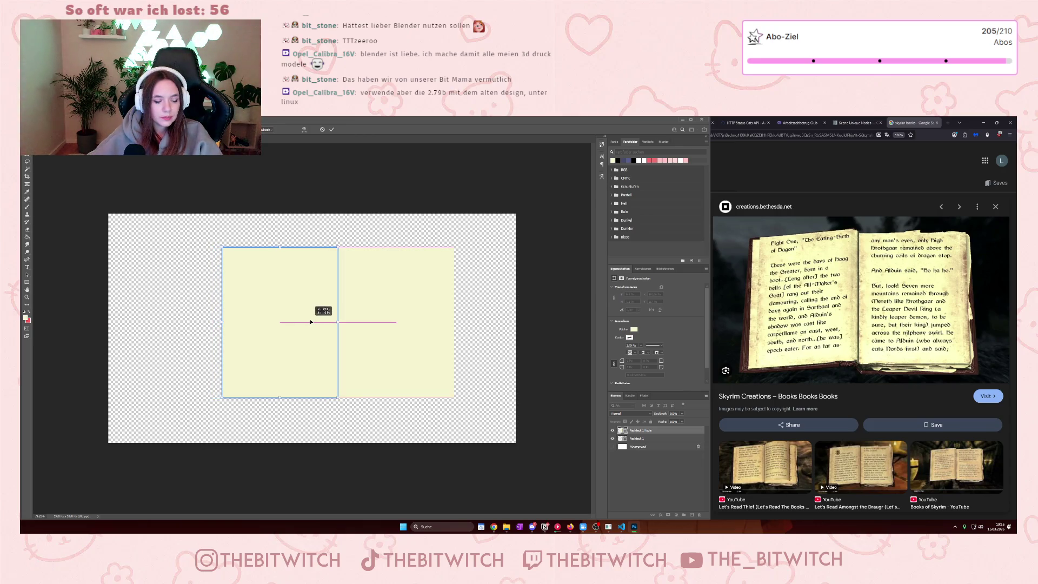
left_click_drag(311, 322, 311, 322)
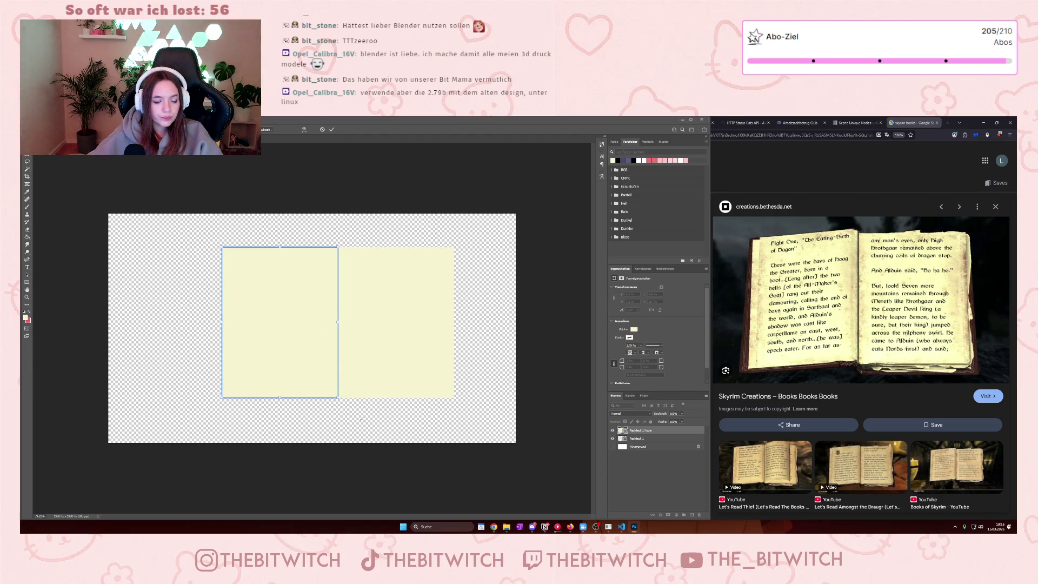
left_click(648, 432)
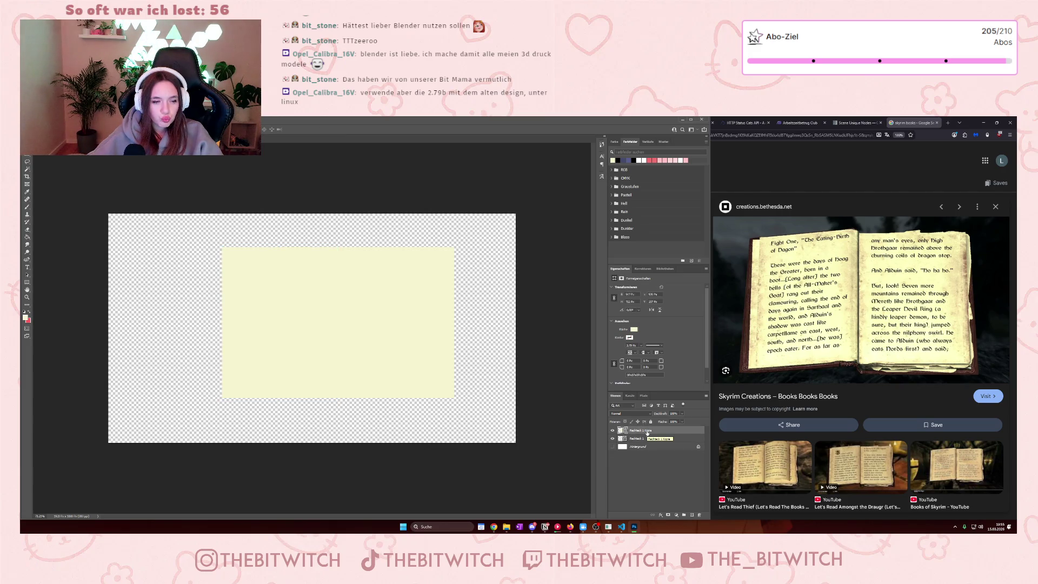
left_click(691, 516)
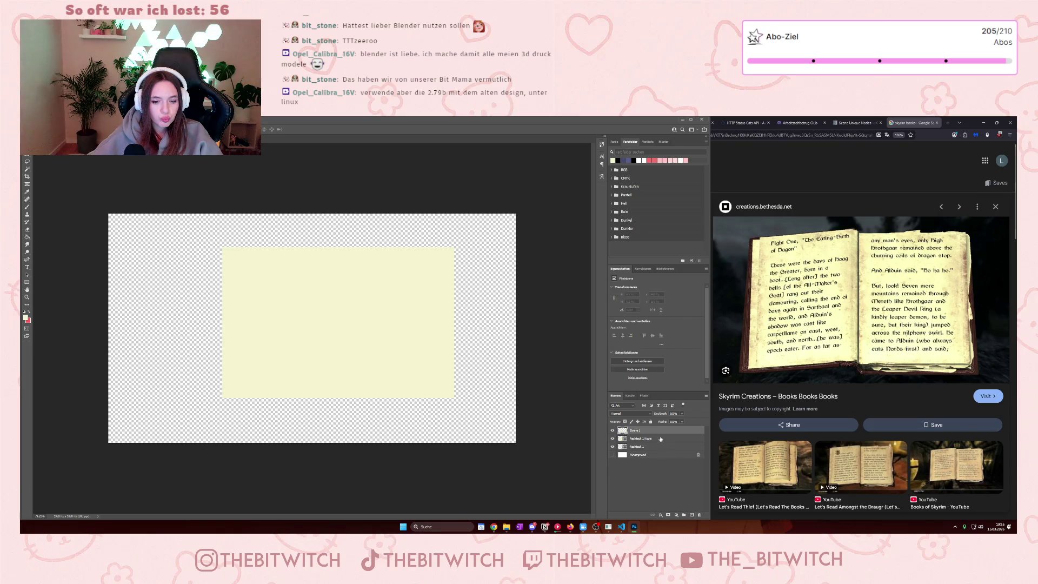
- Convert both Rechteck page shapes to pixel layers by merging each into a new empty layer
right_click(657, 432)
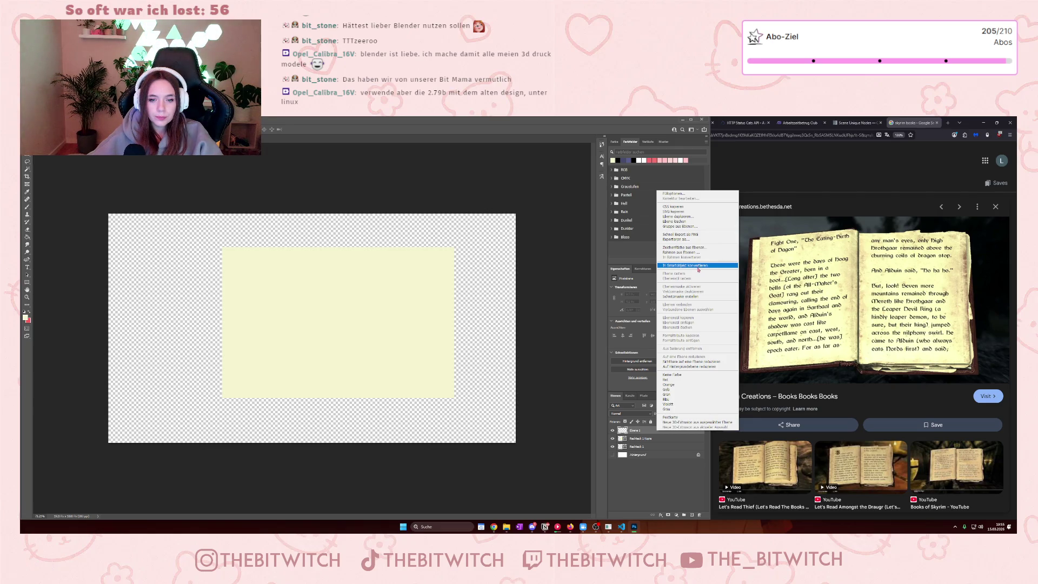
left_click(676, 397)
left_click(652, 441)
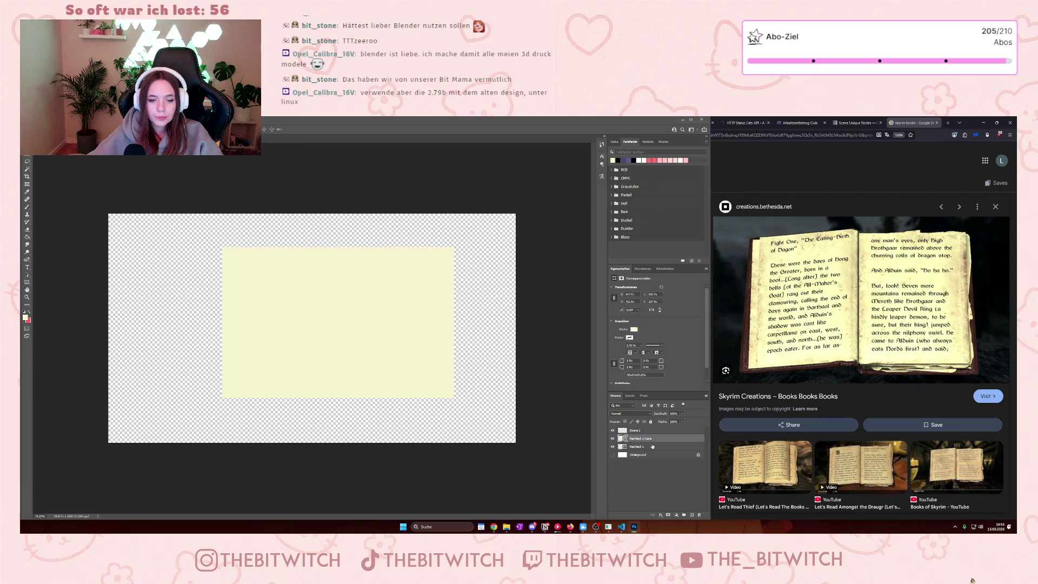
left_click(652, 447, "shift")
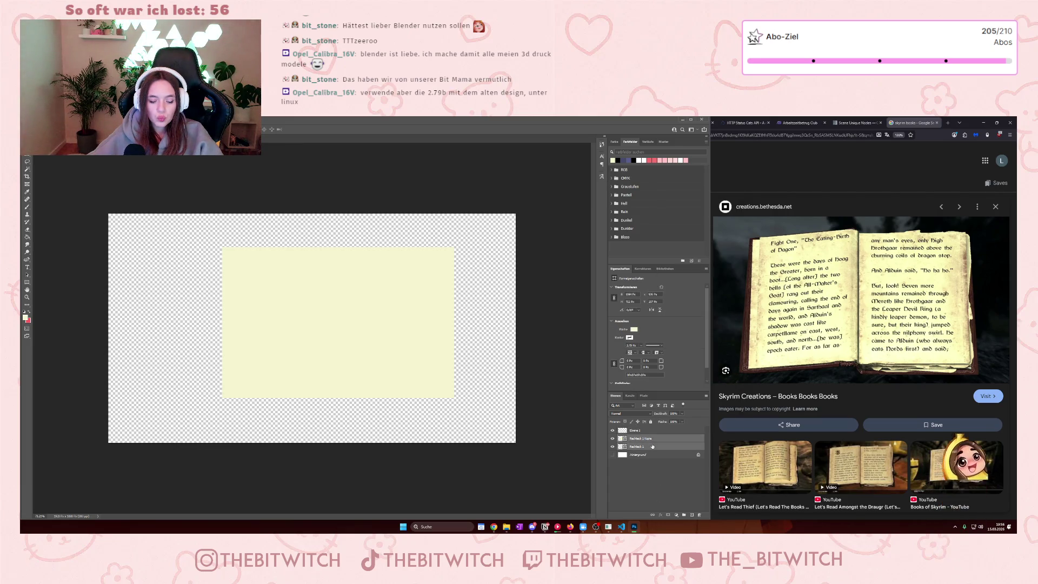
left_click(685, 483)
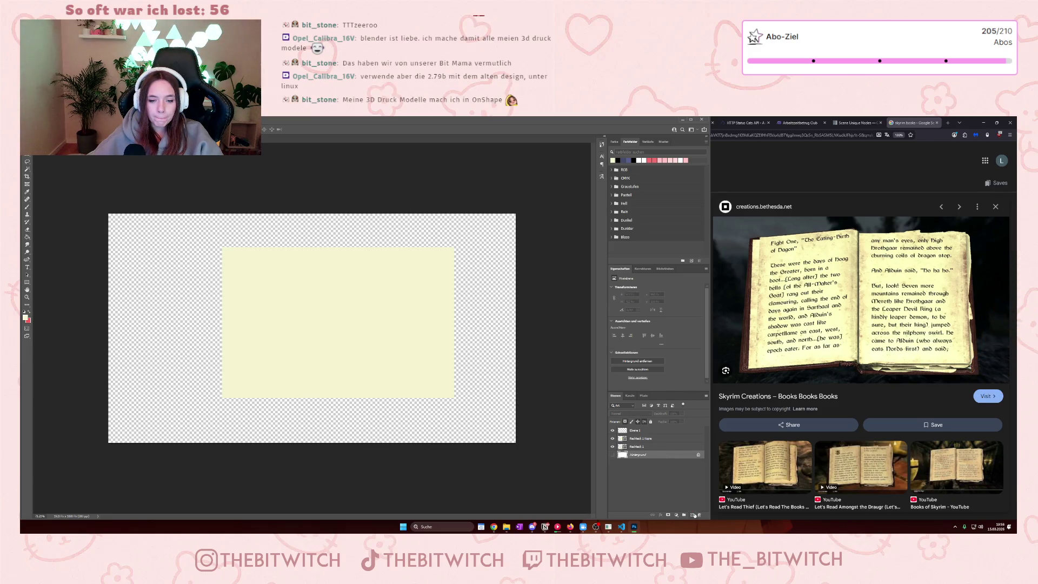
left_click(692, 515)
right_click(648, 446)
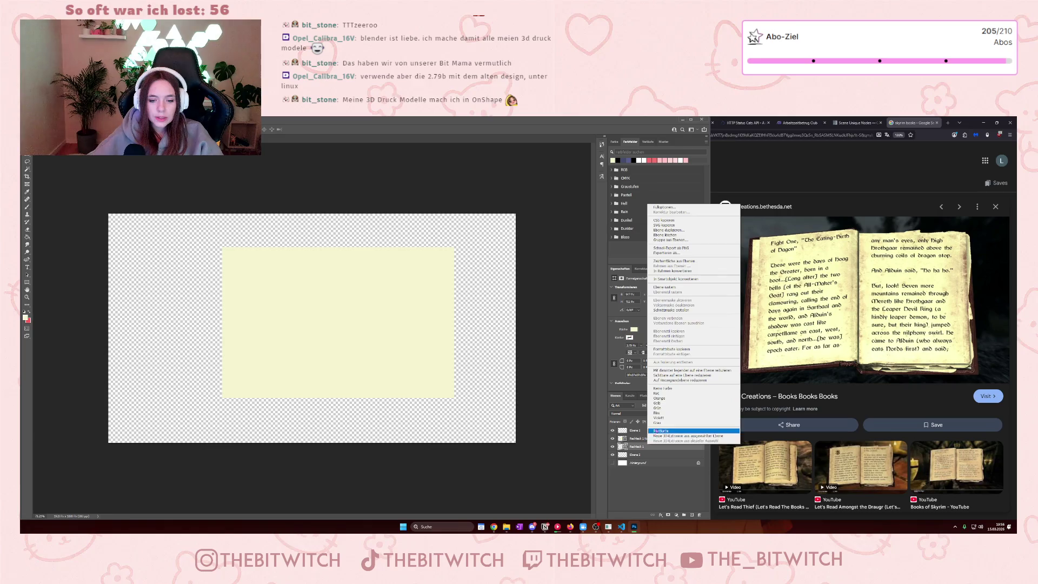
left_click(679, 370)
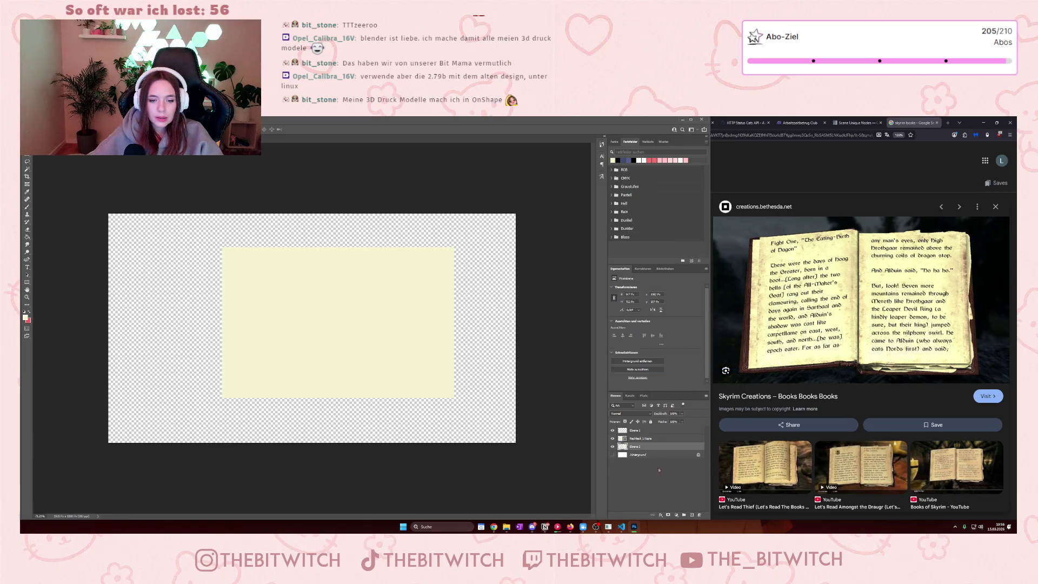
left_click(691, 516)
right_click(645, 439)
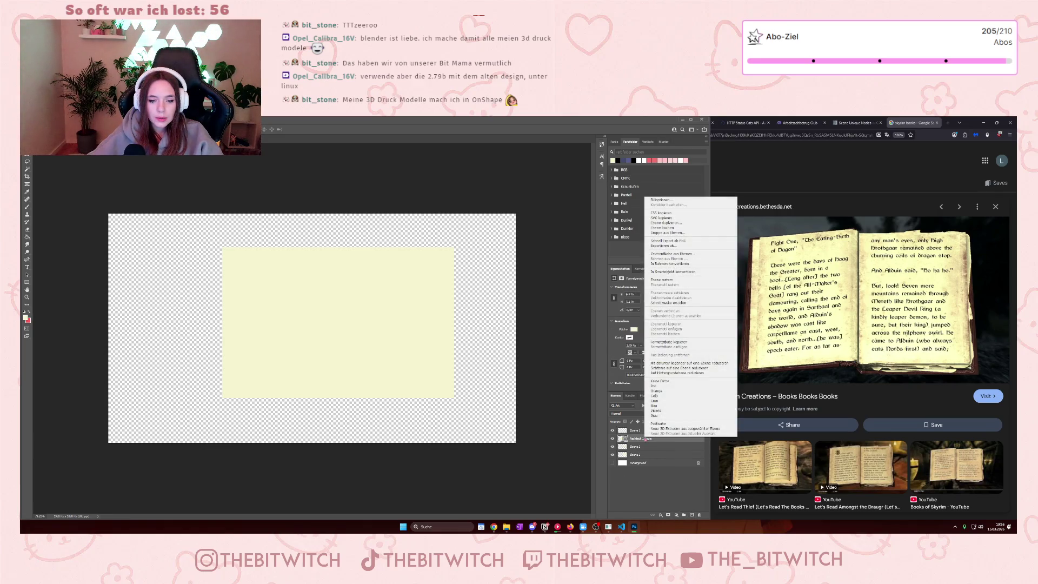
left_click(682, 364)
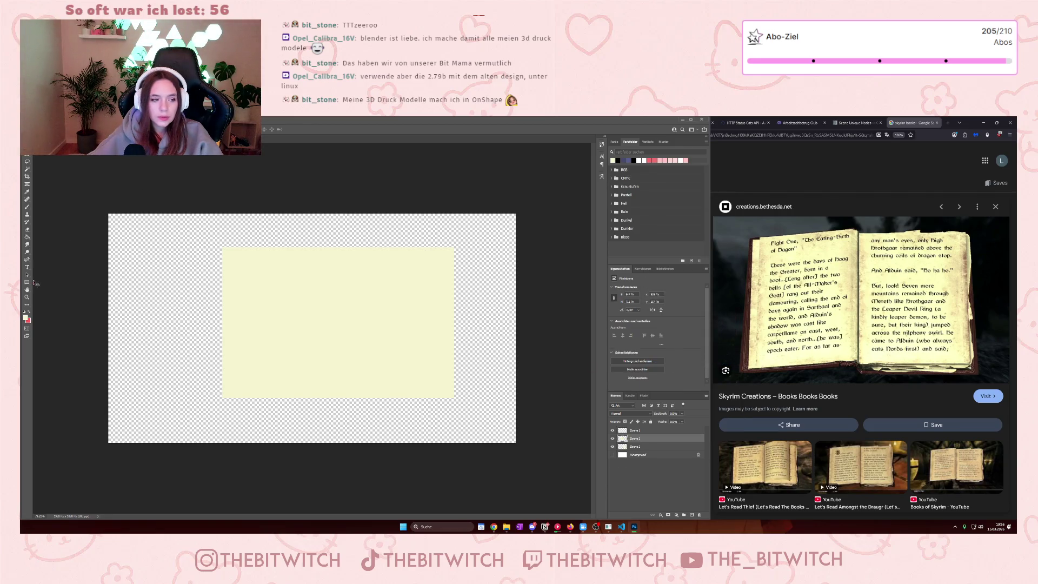
- Pick the Brush tool with a darker beige foreground colour and add a new layer for shading
left_click(27, 207)
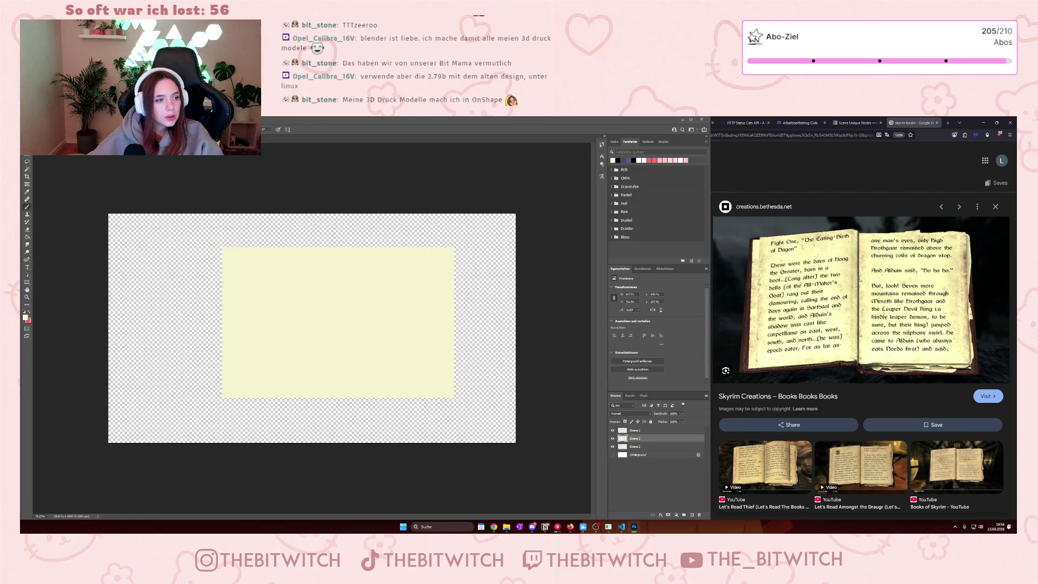
left_click(26, 318)
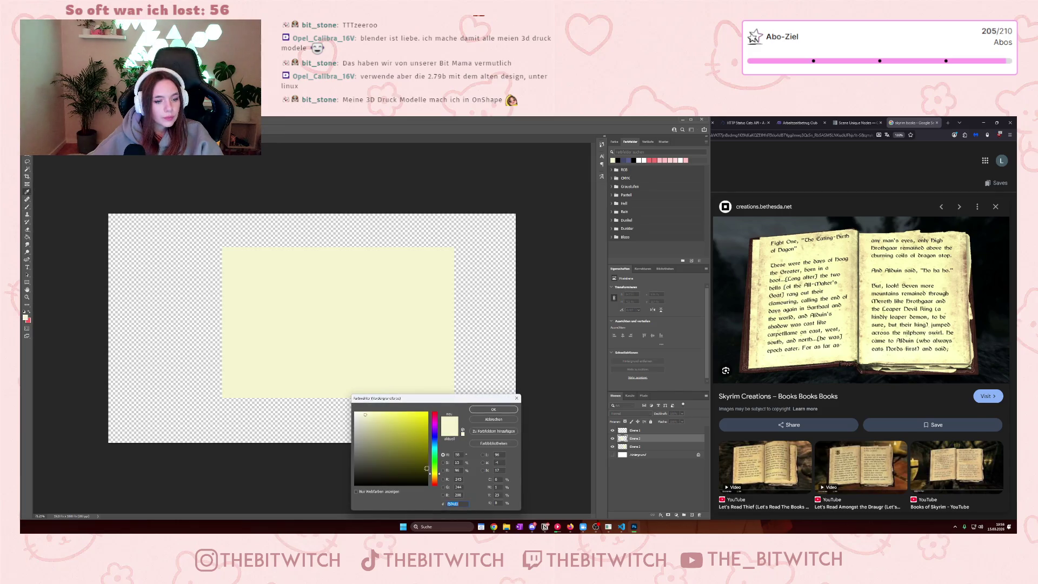
left_click_drag(434, 478, 434, 480)
left_click(377, 430)
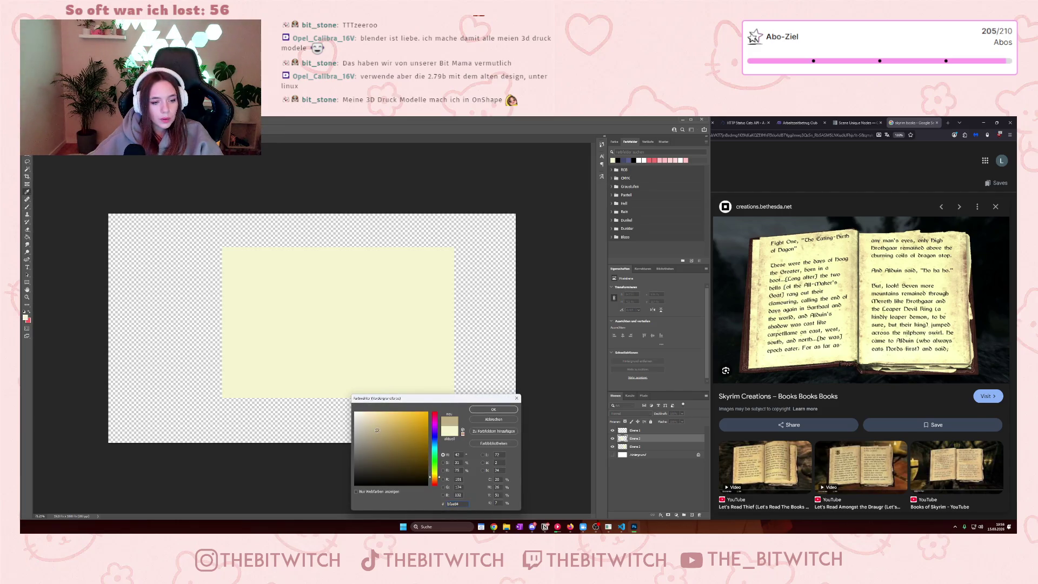
left_click(487, 410)
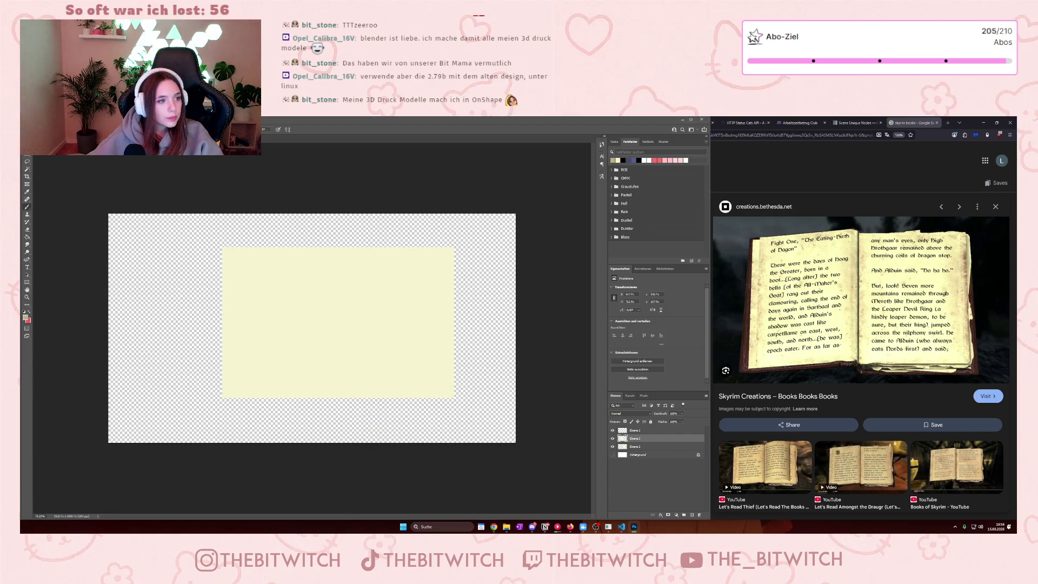
left_click(39, 129)
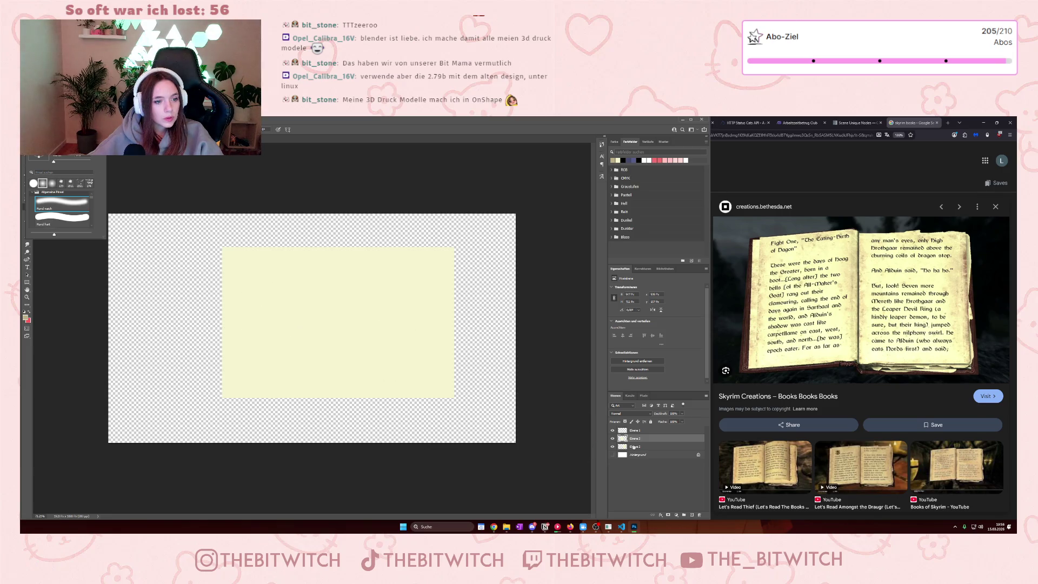
left_click(686, 515)
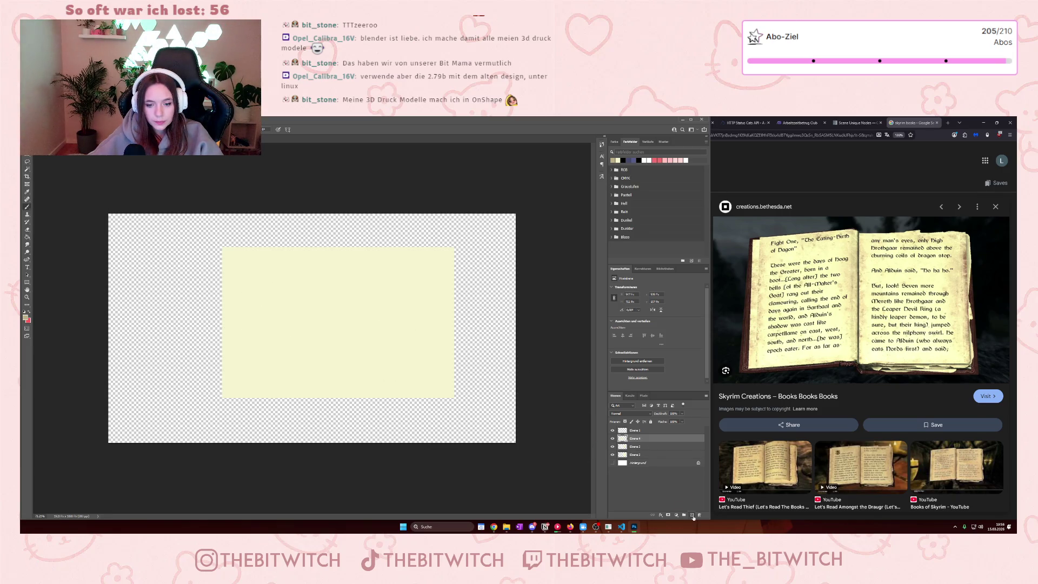
- Clip the shading layer to the left page, paint soft brown spine shading, and lower opacity to 29%
right_click(657, 438)
left_click(687, 305)
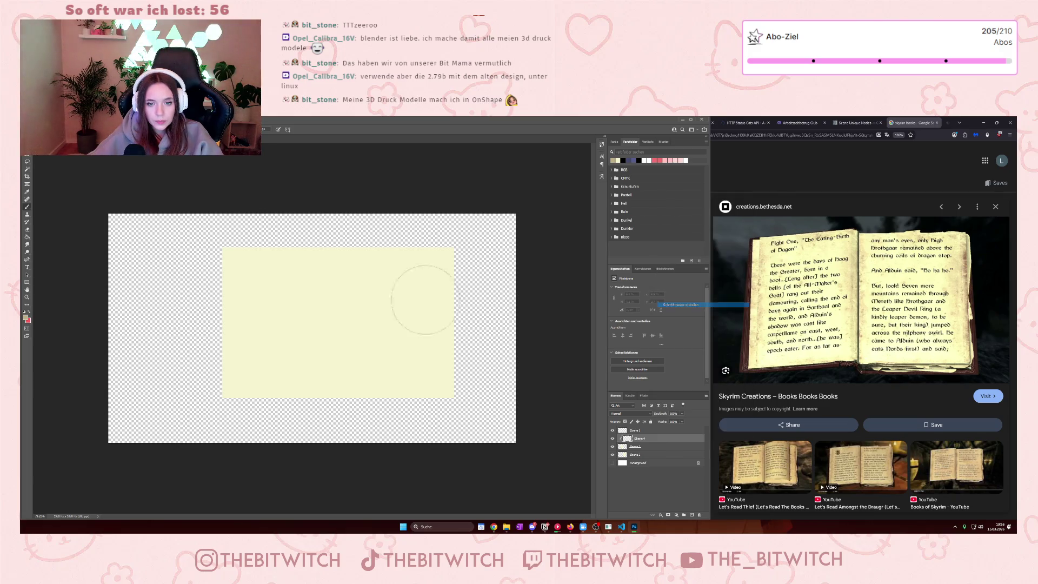
mouse_move(326, 274)
left_mouse_down()
mouse_move(348, 259)
mouse_move(354, 410)
left_mouse_up()
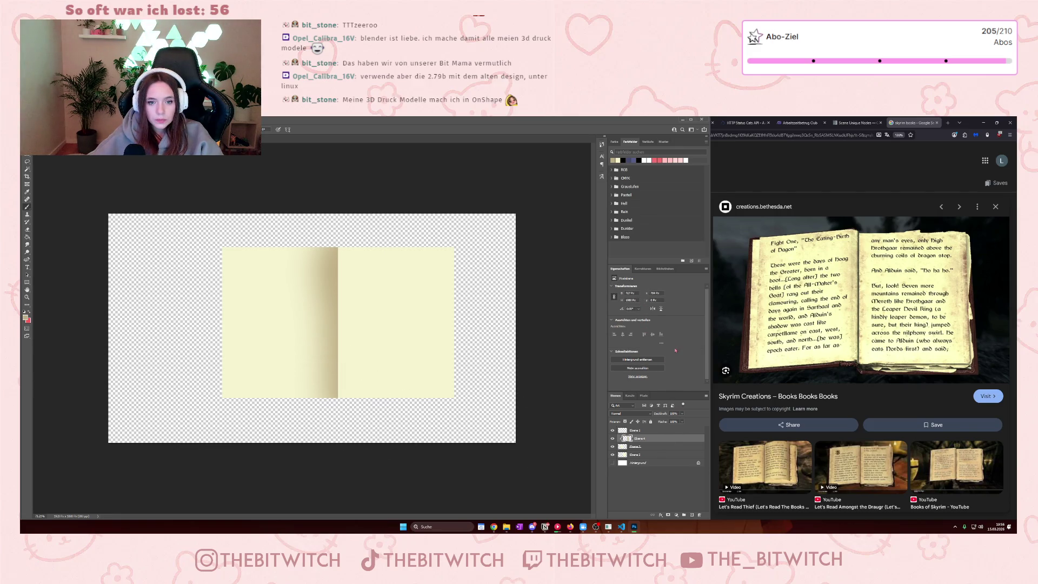
left_click(683, 414)
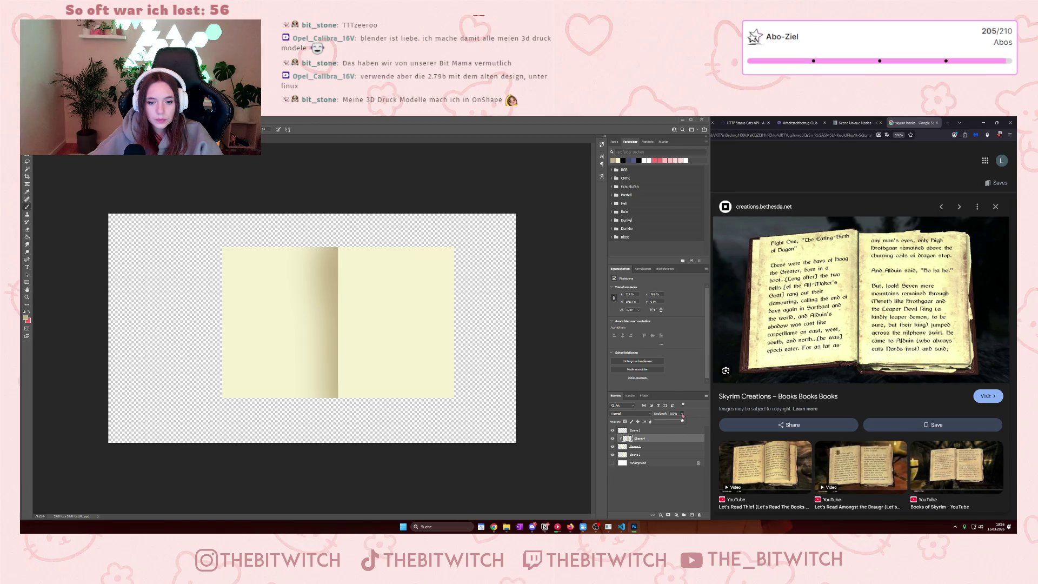
left_click_drag(666, 423, 663, 423)
left_click(700, 411)
left_click(654, 455)
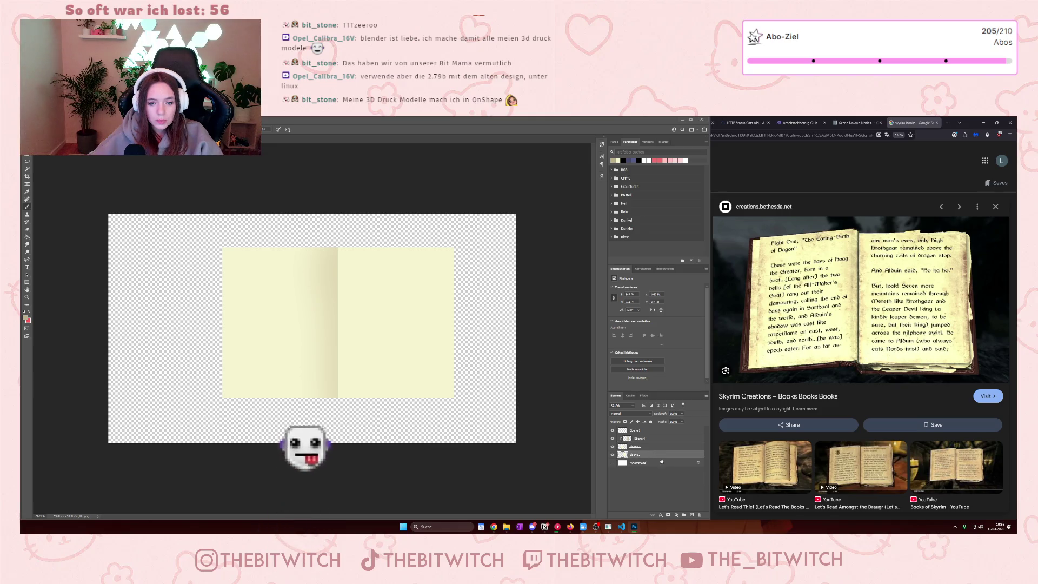
- Clip the new empty layer to the page beneath and paint a shadow strip down the centre fold
left_click(691, 514)
right_click(651, 455)
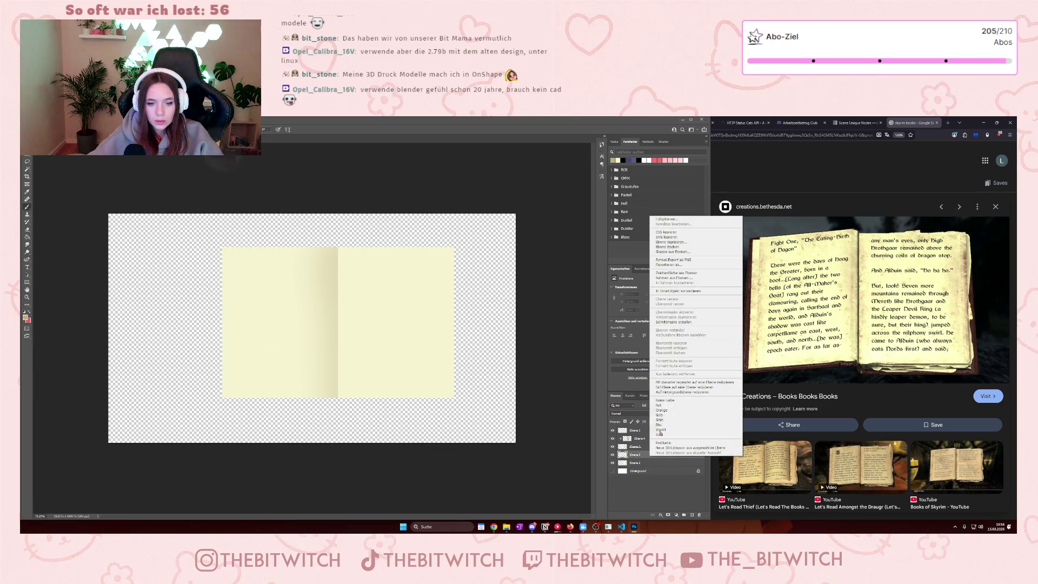
left_click(680, 322)
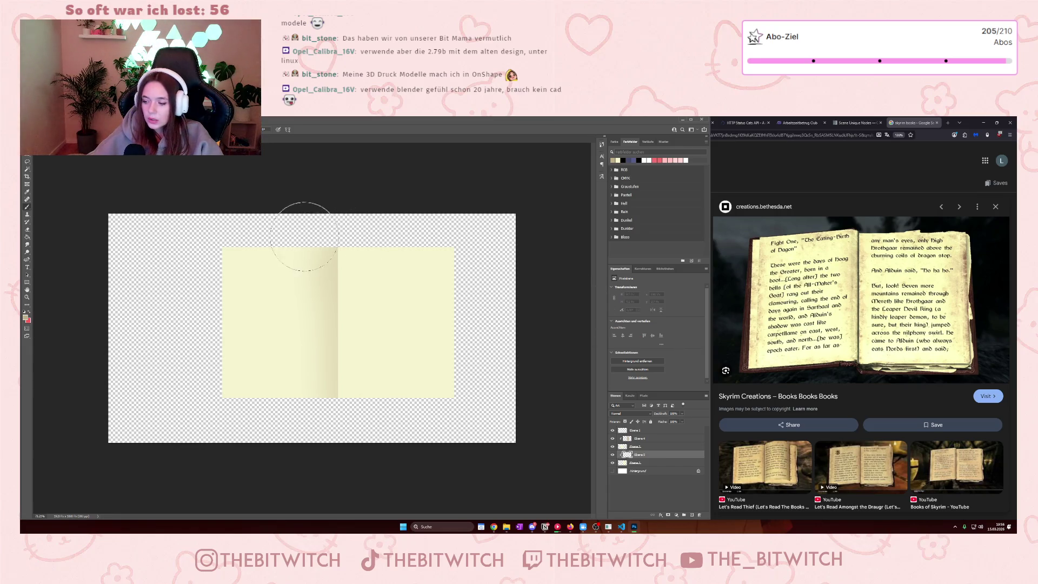
left_click_drag(306, 276, 308, 381)
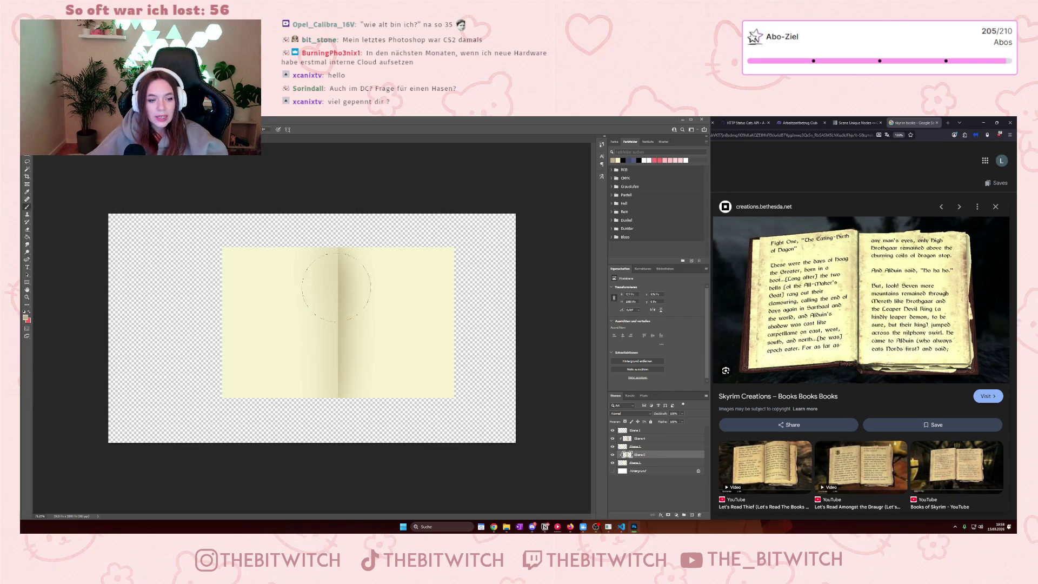
- Delete the unused Ebene 1 layer and group Ebene 2 through Ebene 4 into Gruppe 1
left_click(659, 463)
left_click(659, 430)
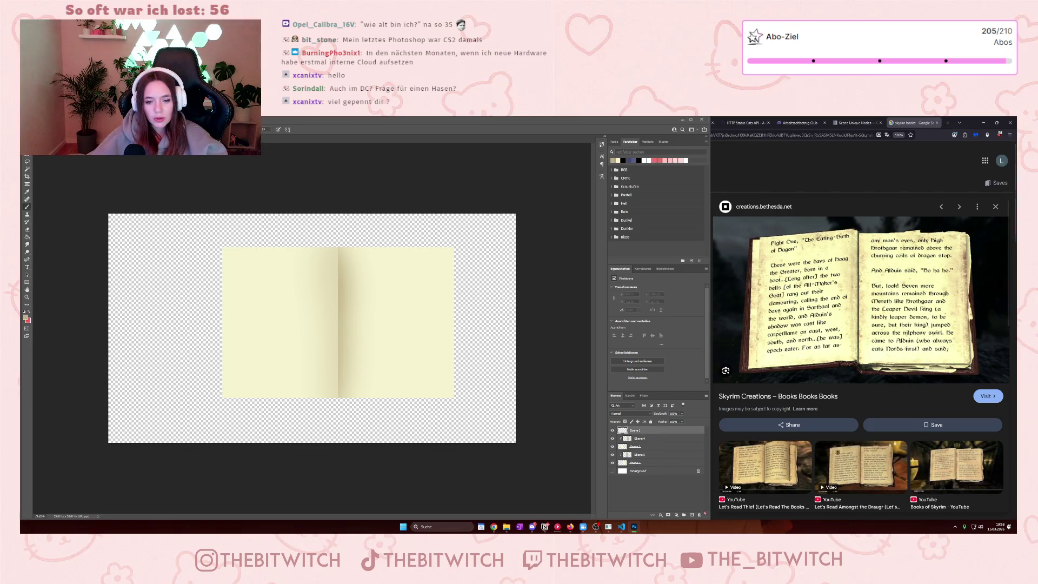
left_click(699, 515)
left_click(332, 267)
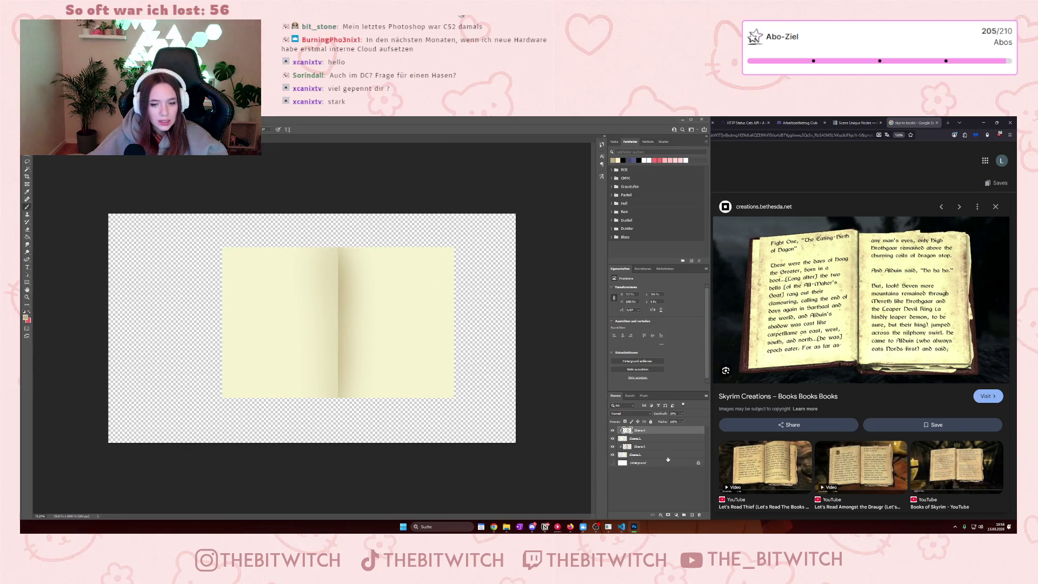
left_click(668, 458, "shift")
left_click(685, 515)
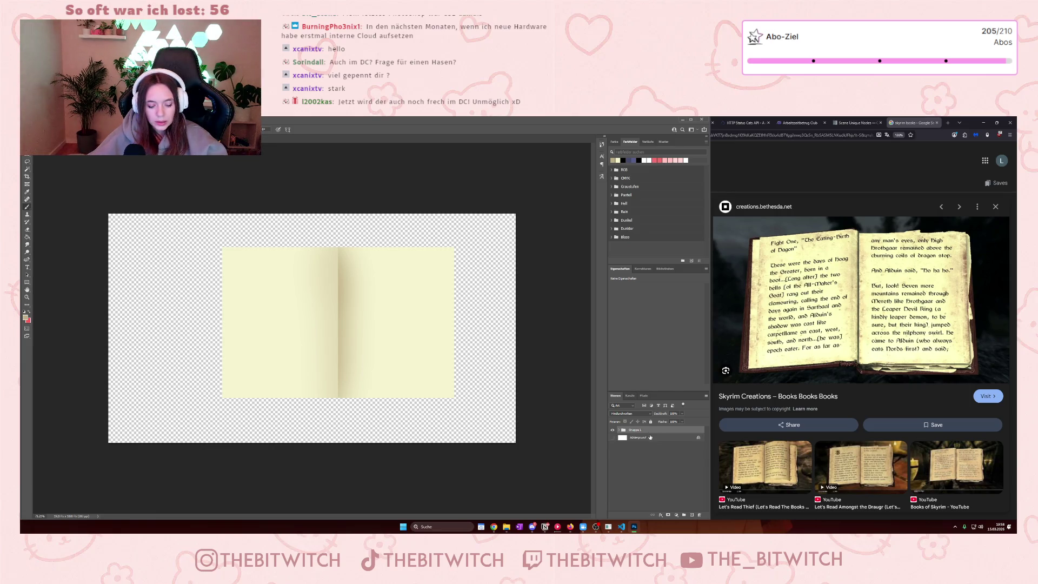
- Duplicate the book group and shift the copy right onto the original
key("ctrl+j")
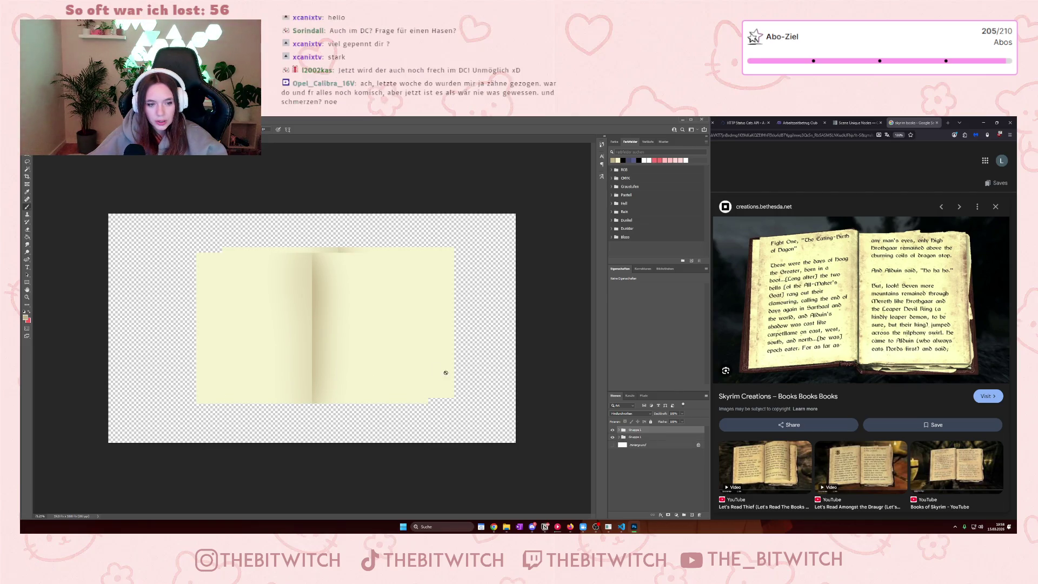
key("ctrl+t")
left_click_drag(382, 372, 410, 374)
left_click(649, 438)
- Slightly widen and reposition the other Gruppe 1 with a free transform
key("ctrl+t")
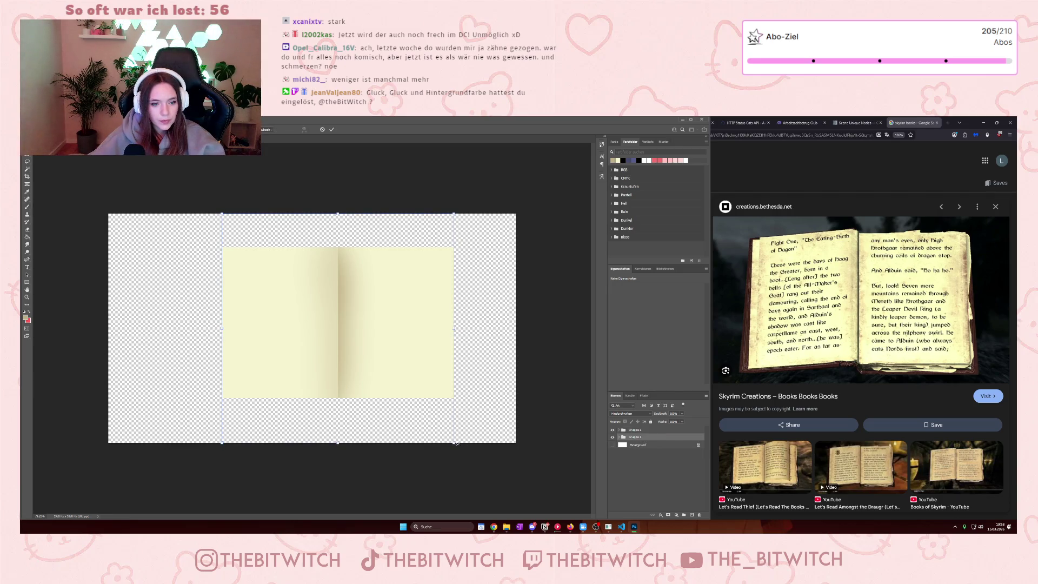
left_click_drag(454, 443, 456, 444)
left_click_drag(398, 396, 399, 393)
key("Return")
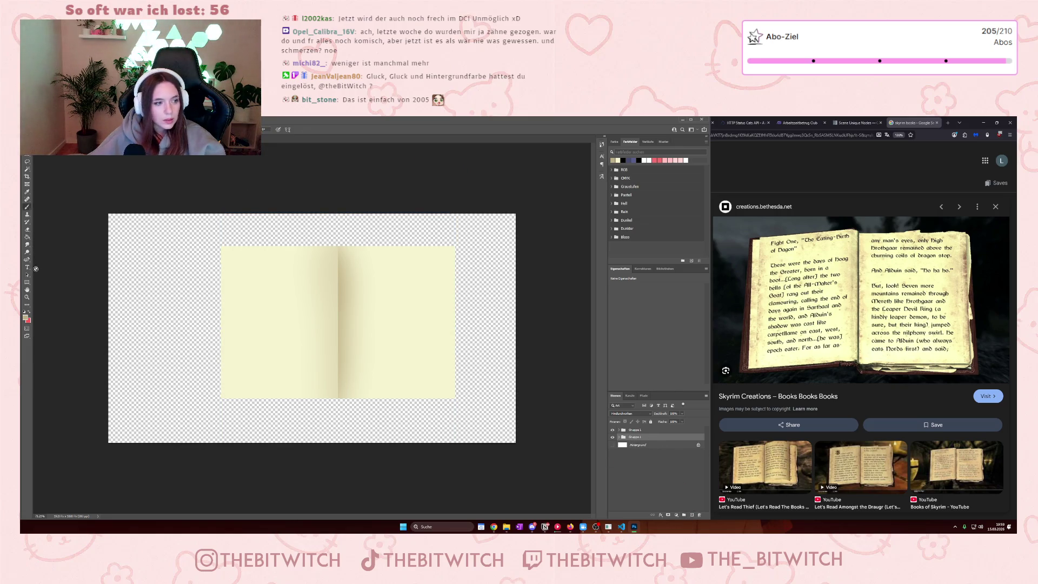
- Expand Gruppe 1 and paint shading along the book's left edge on Ebene 4
left_click(257, 255)
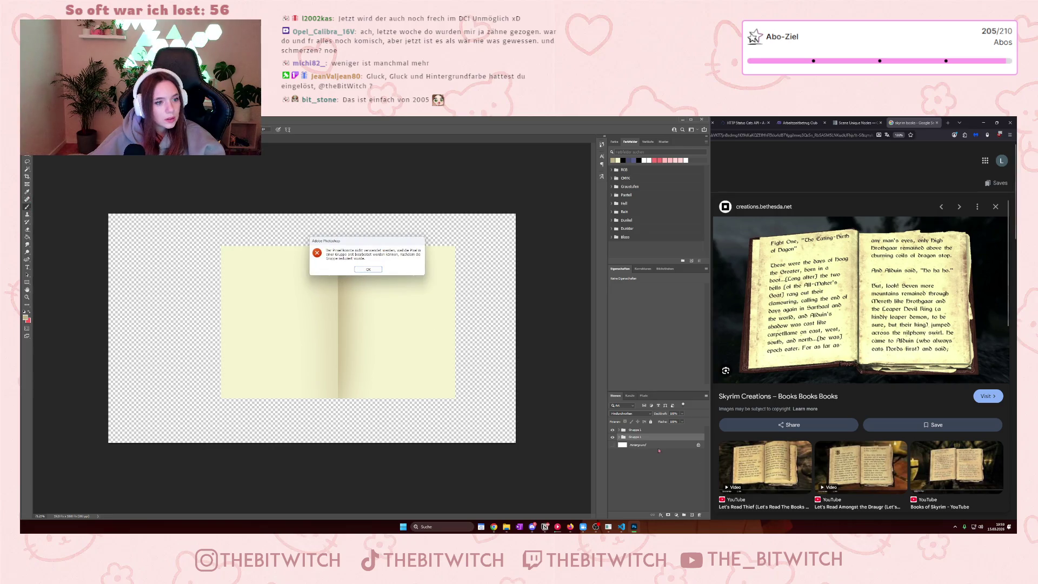
left_click(368, 270)
left_click(620, 437)
left_click(643, 444)
left_click_drag(227, 246, 221, 381)
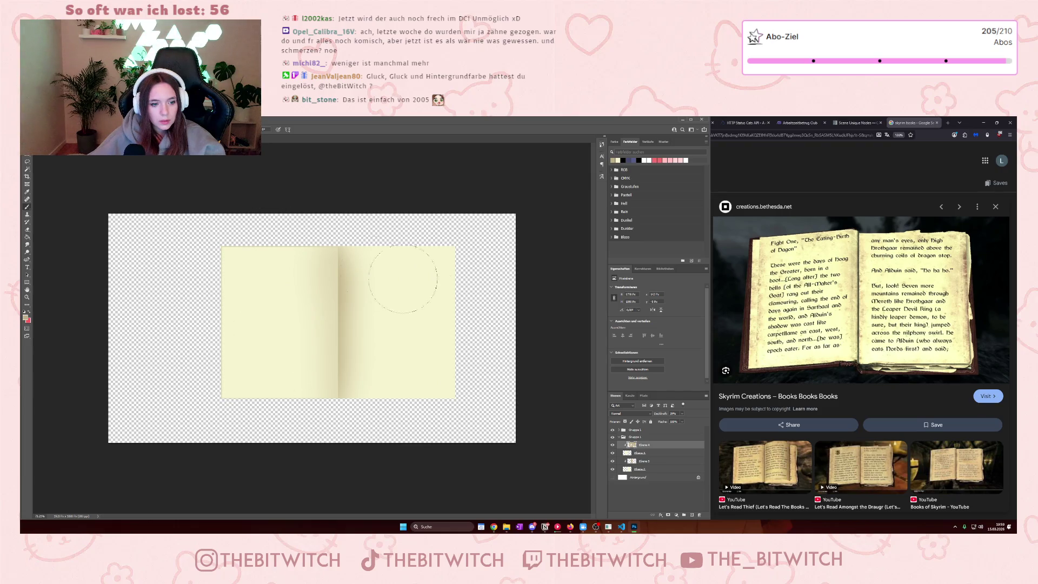
- Undo a brown shadow on Ebene 2, then paint faint spine and right-edge shading on Ebene 5
left_click(644, 469)
left_click_drag(320, 238, 351, 237)
key("ctrl+z")
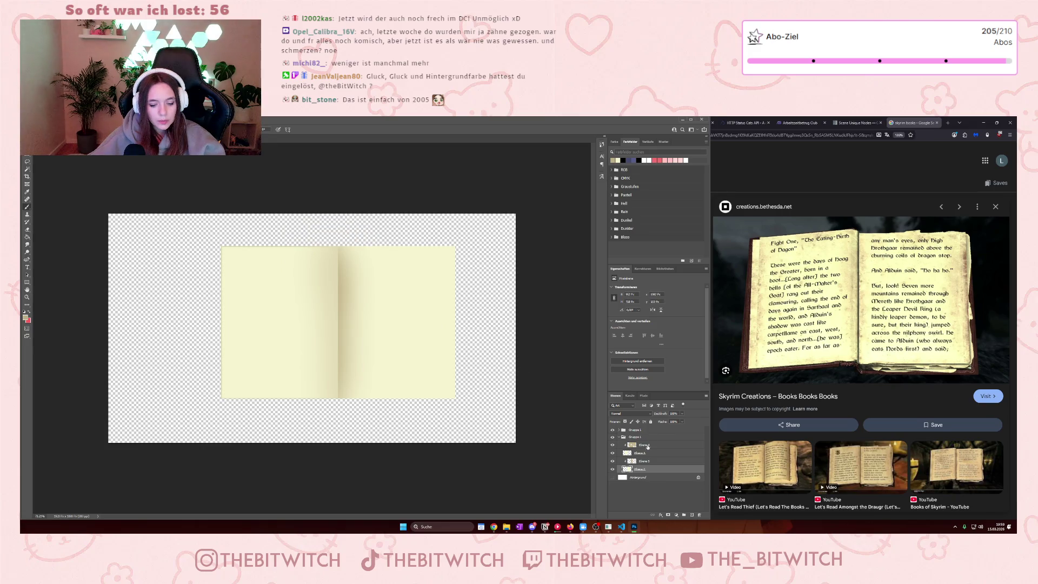
left_click(647, 461)
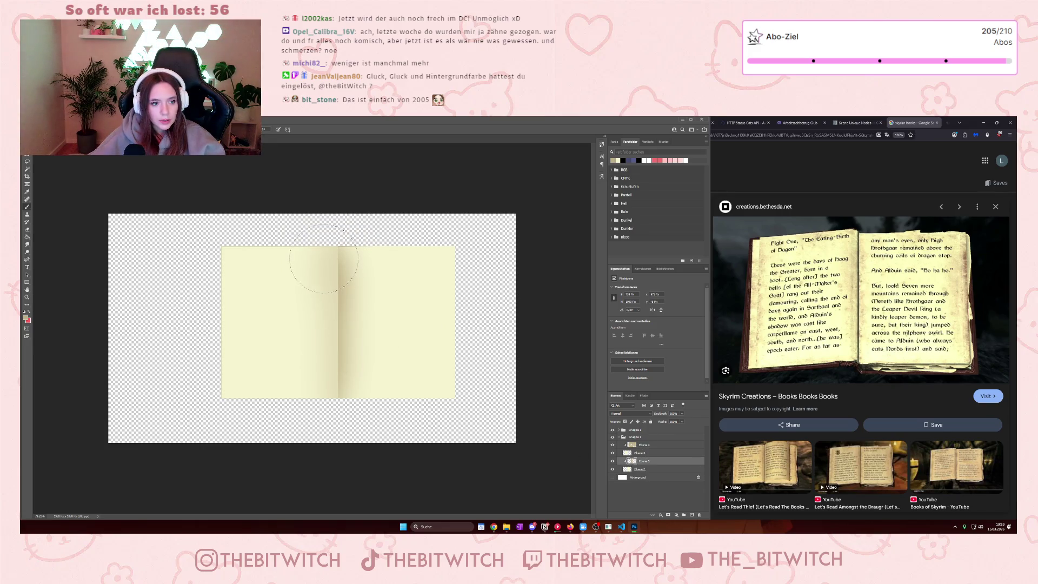
left_click_drag(320, 390, 382, 390)
left_click_drag(479, 357, 489, 352)
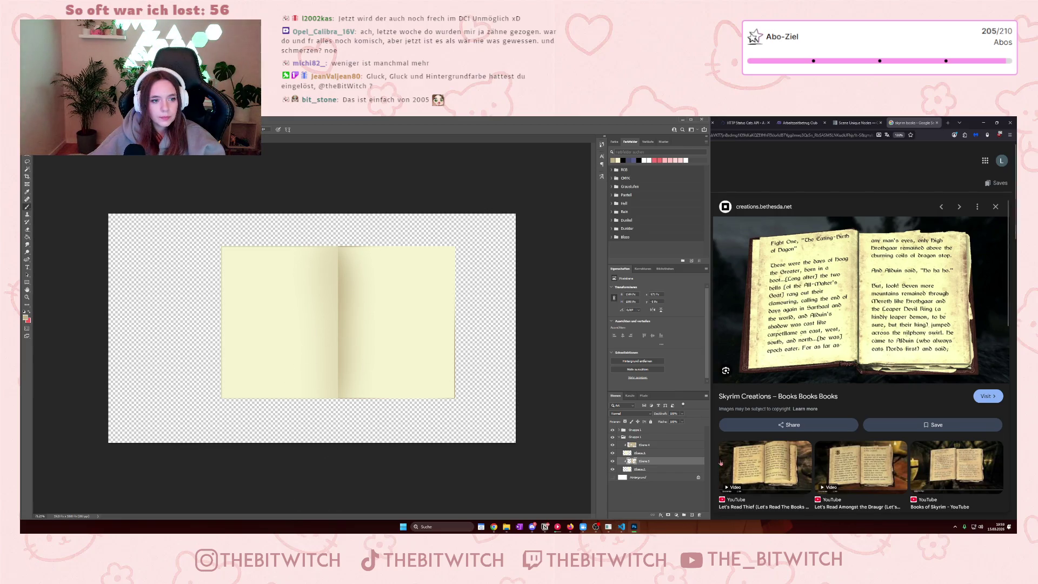
- On Ebene 4, erase stray shading along the lower-left edge with the soft round (Rund weich) Eraser
left_click(656, 445)
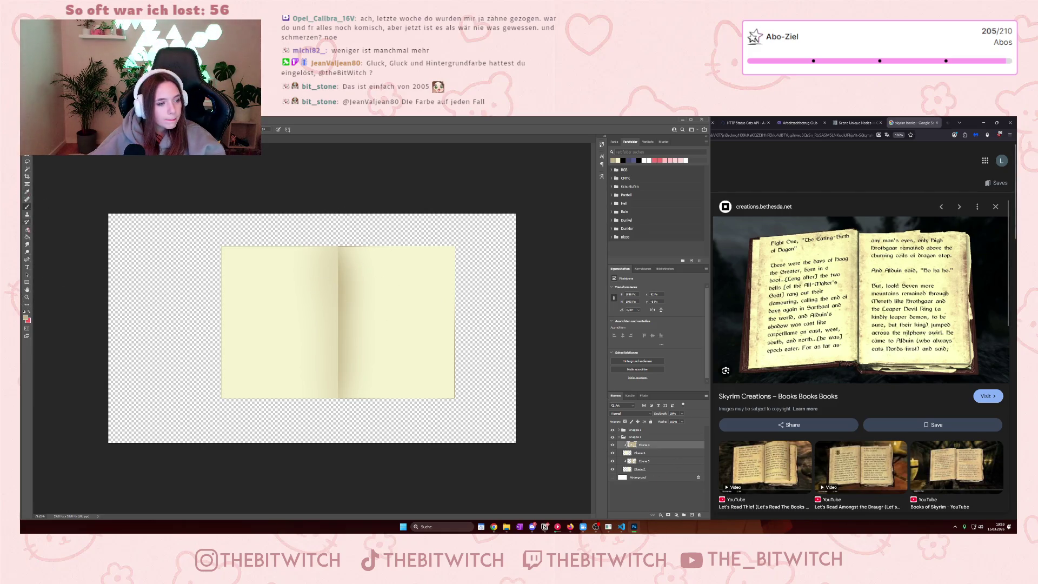
left_click(27, 229)
left_click(42, 129)
left_click(59, 204)
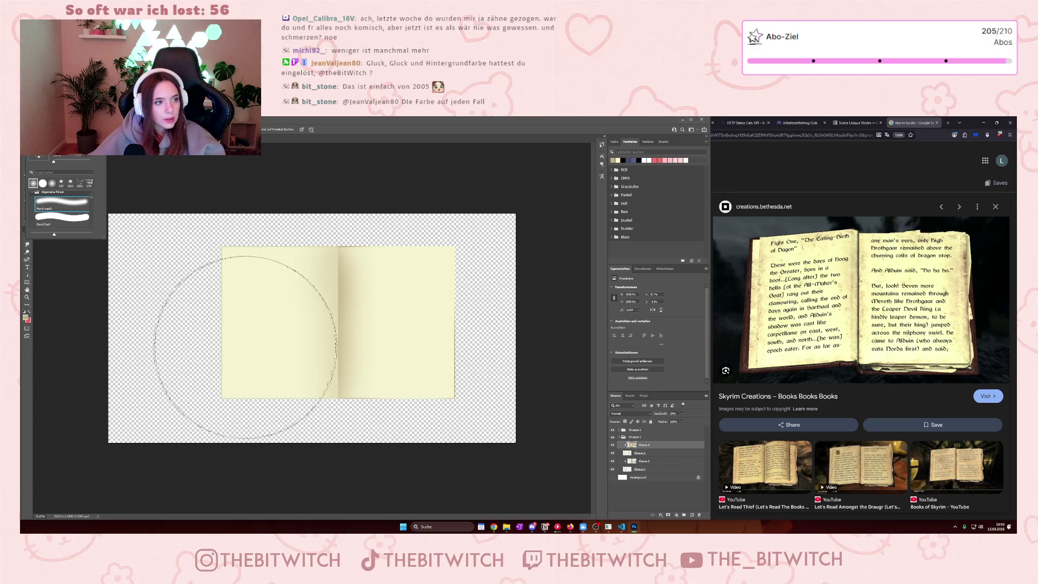
left_click(138, 308)
mouse_move(137, 313)
left_mouse_down()
mouse_move(167, 282)
mouse_move(144, 394)
mouse_move(132, 394)
mouse_move(136, 385)
left_mouse_up()
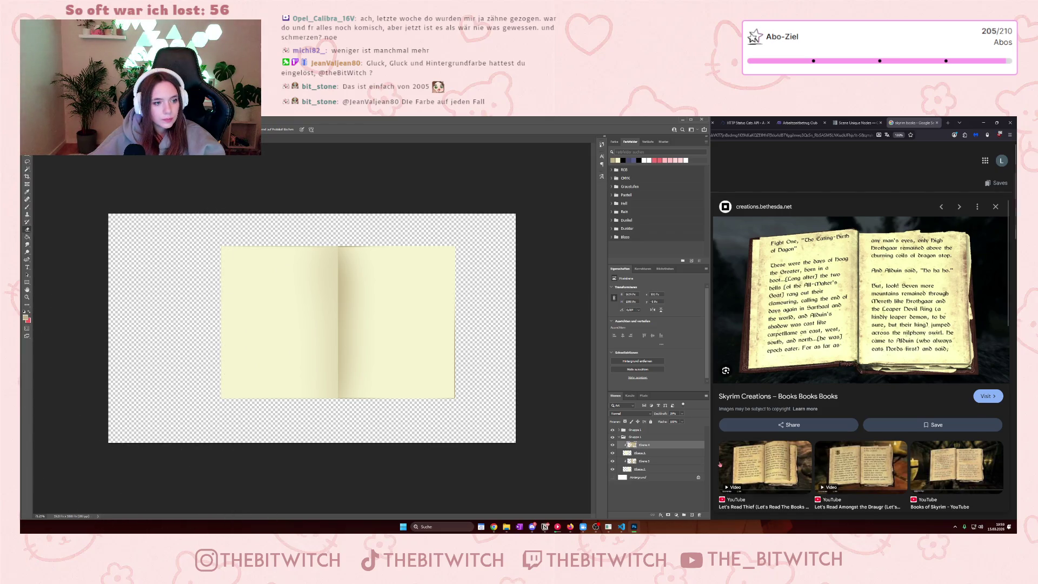
left_click(682, 453)
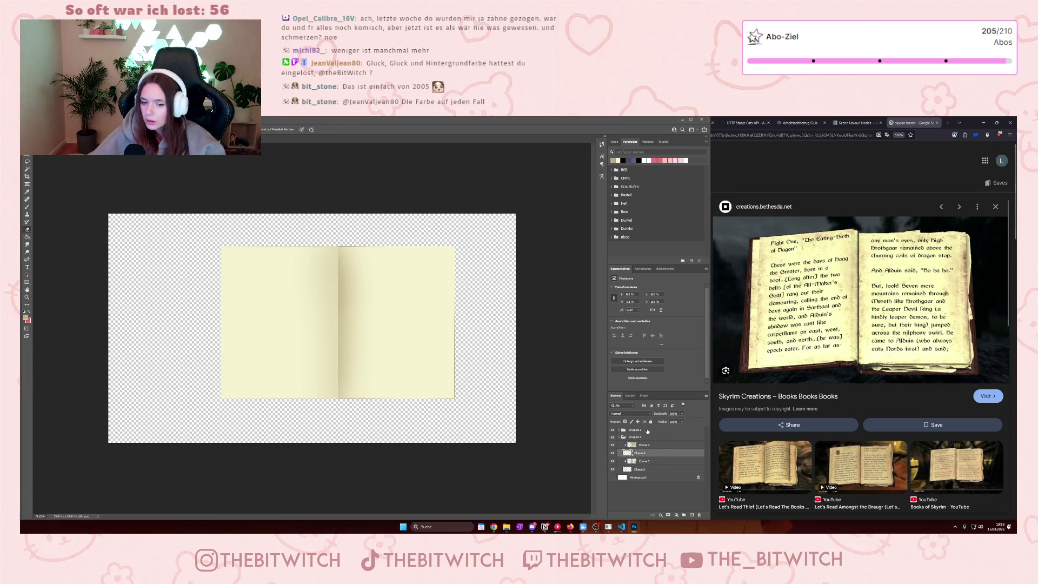
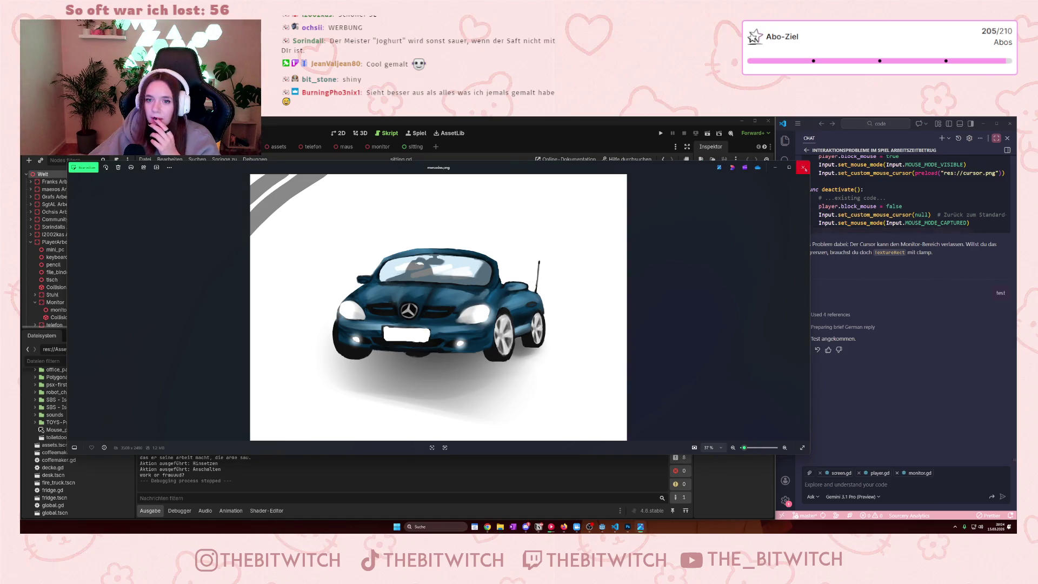
- Close the car drawing image with Esc to bring back the sitting.gd script
key("Escape")
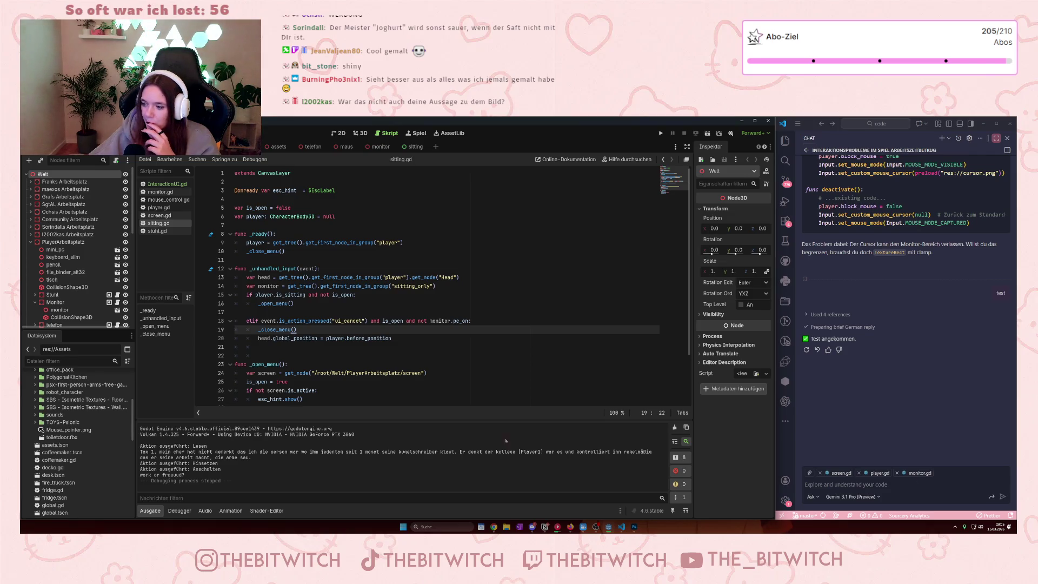
left_click(325, 347)
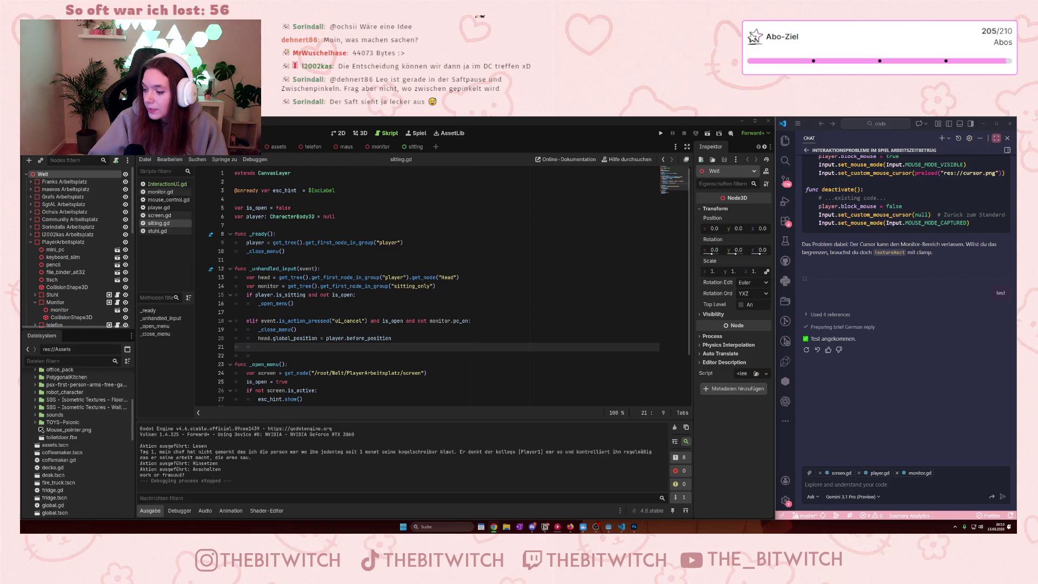
- In sitting.gd's ui_cancel branch near line 20, restore head.global_position to player.before_position
left_click(447, 340)
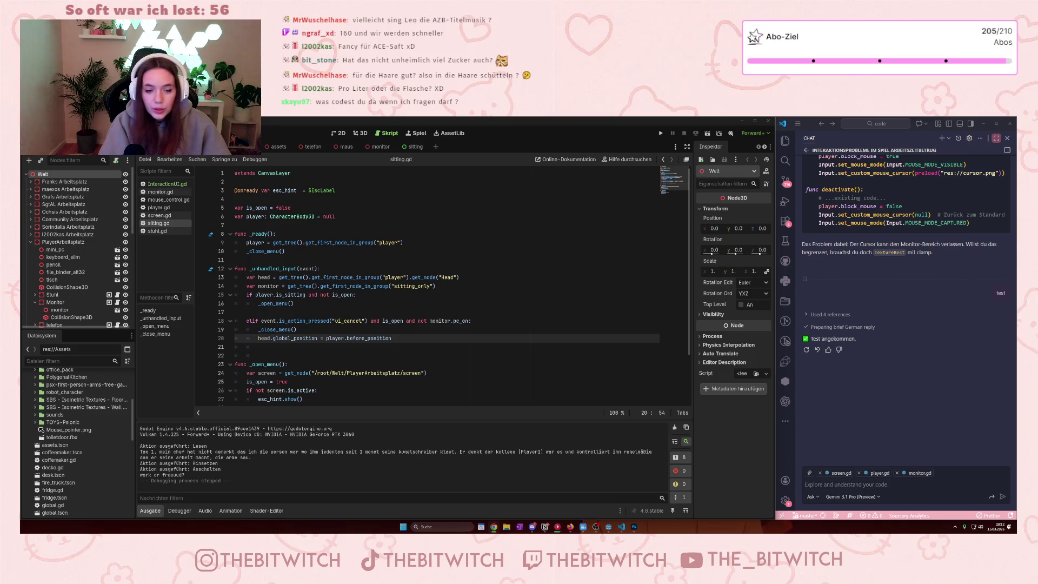
key("Up")
key("Up")
key("Up")
- Run the game, walk to the desk, sit, exit the monitor, then select buch_asset.png in Assets
key("F5")
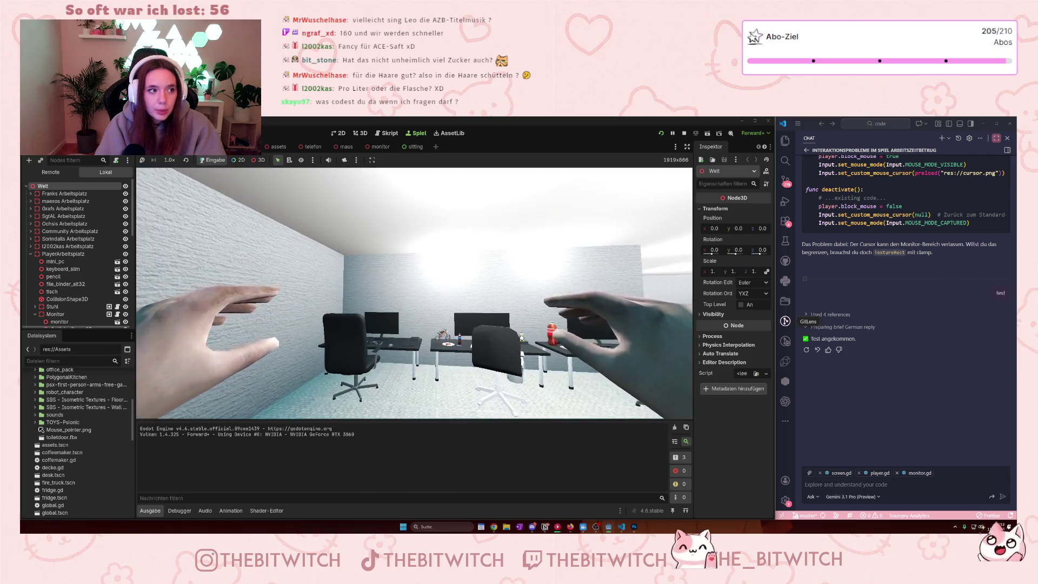
key("w")
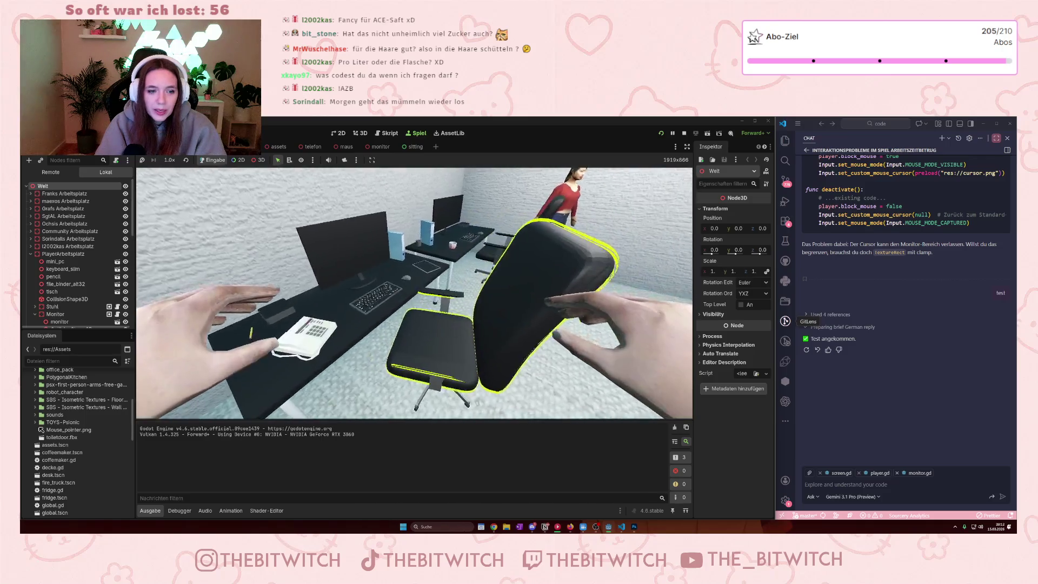
key("e")
key("e")
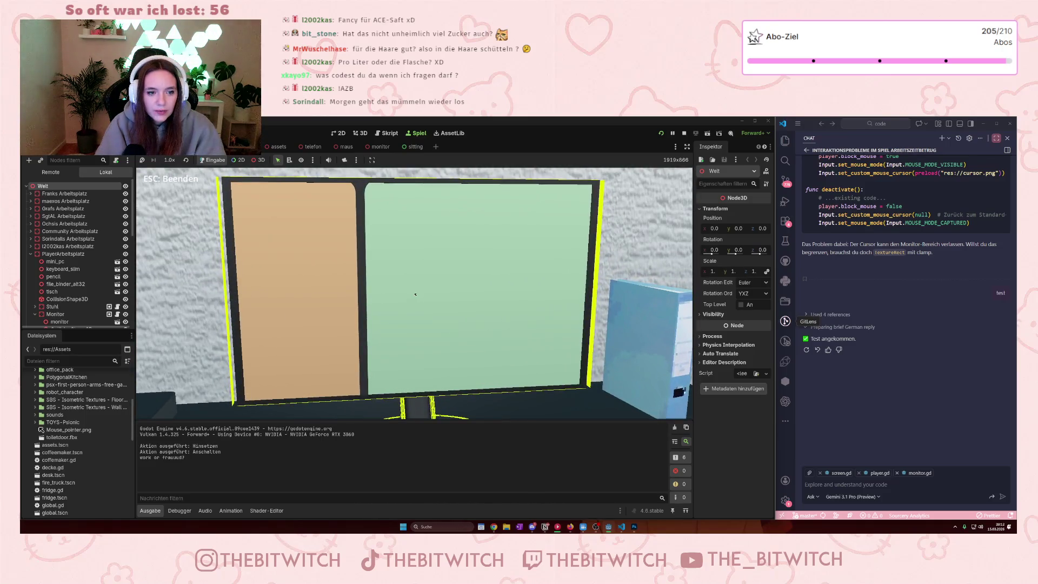
key("Escape")
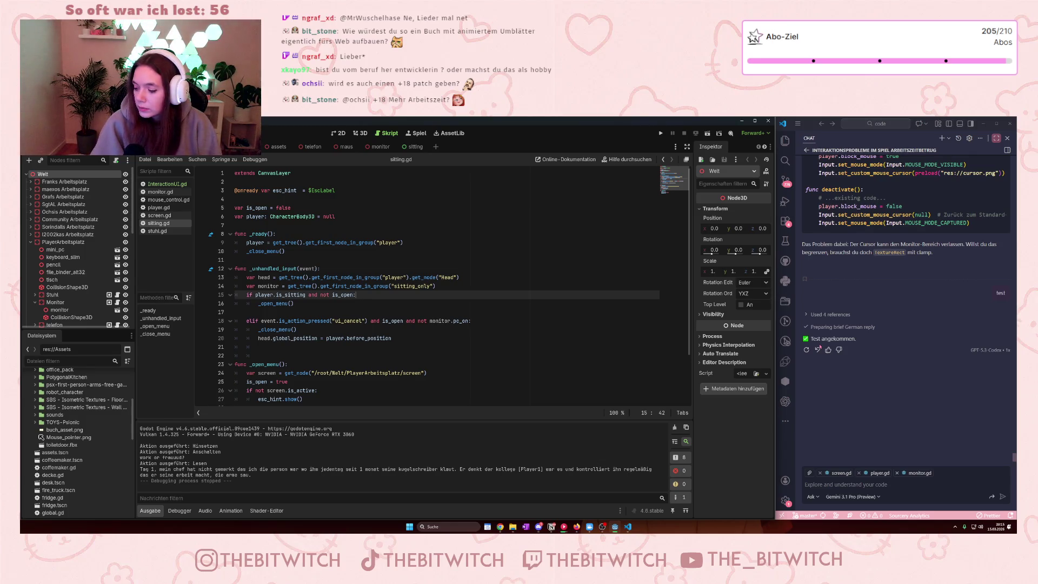
left_click(65, 430)
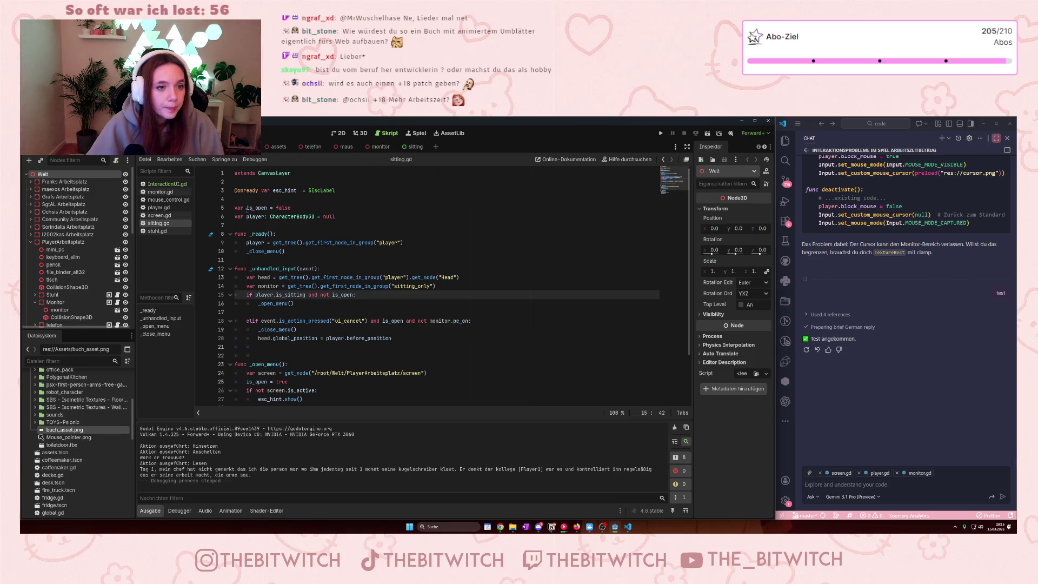